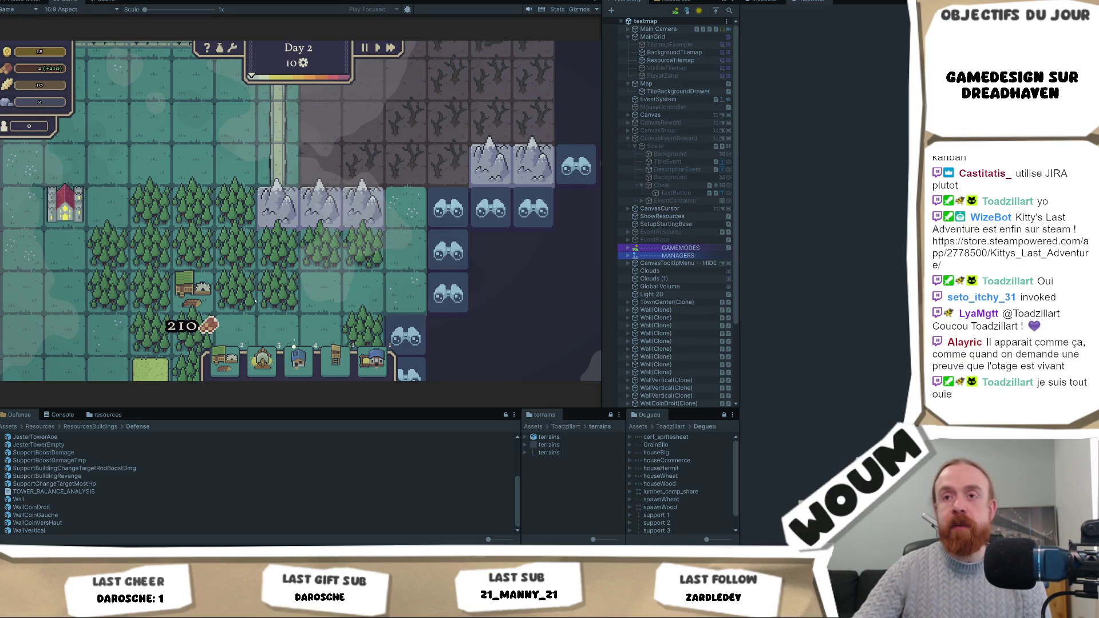
Step: Advance the game near the base, then zoom out and back in on the surrounding forest
key("s")
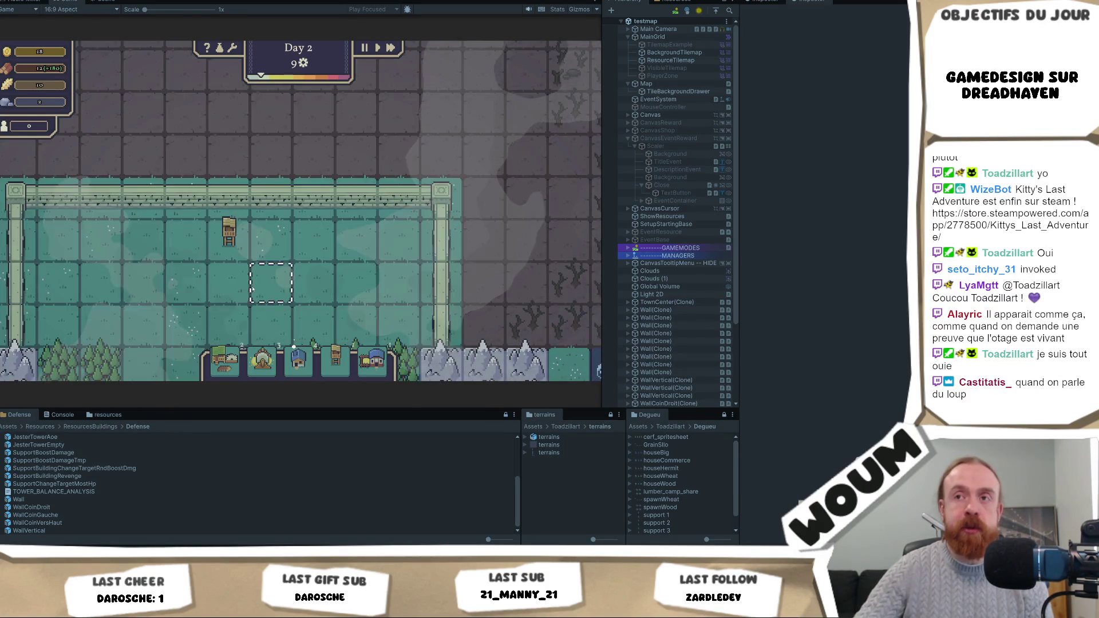
scroll(252, 289, "down", 3)
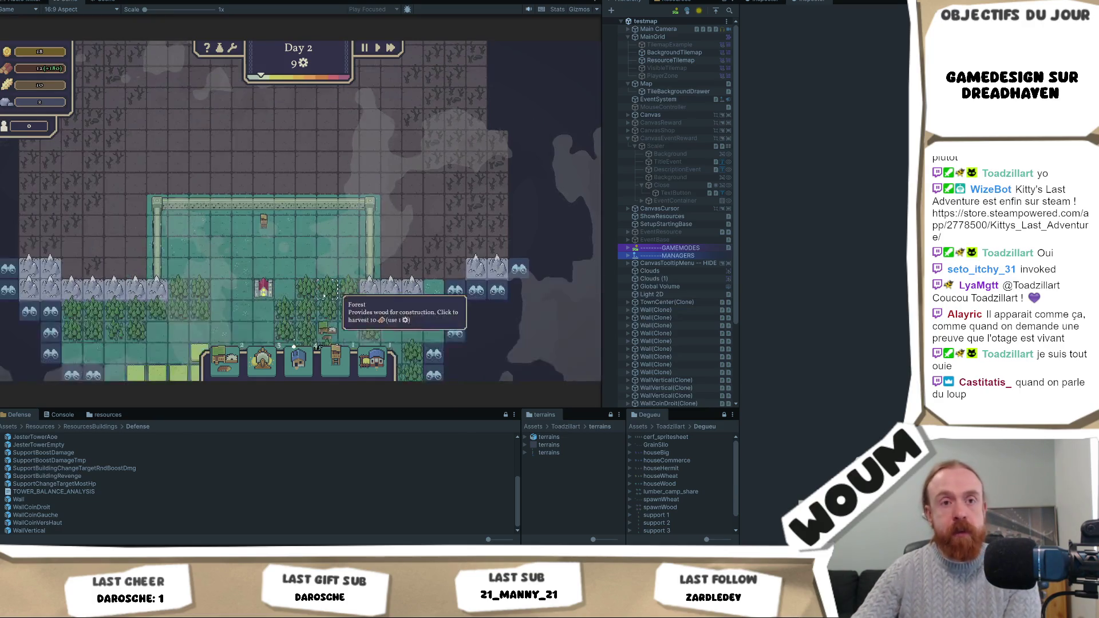
scroll(337, 295, "up", 3)
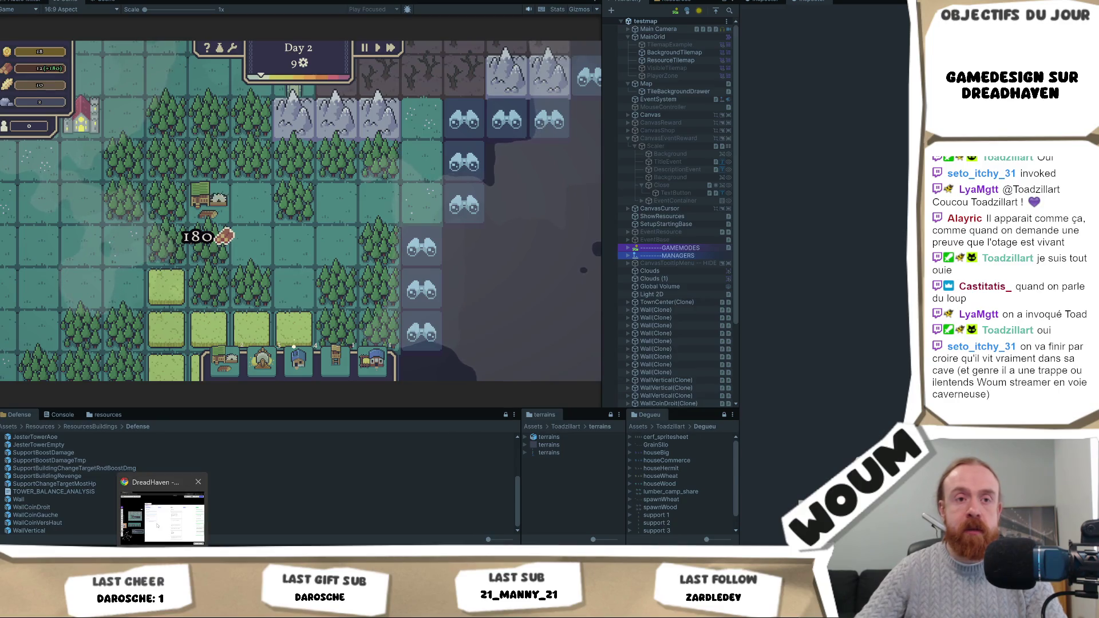
Step: Write 'Icon Upgrade amélioré' on a new Nouvelle Demande card in Miro, then return to Unity
left_click(163, 503)
left_click(309, 261)
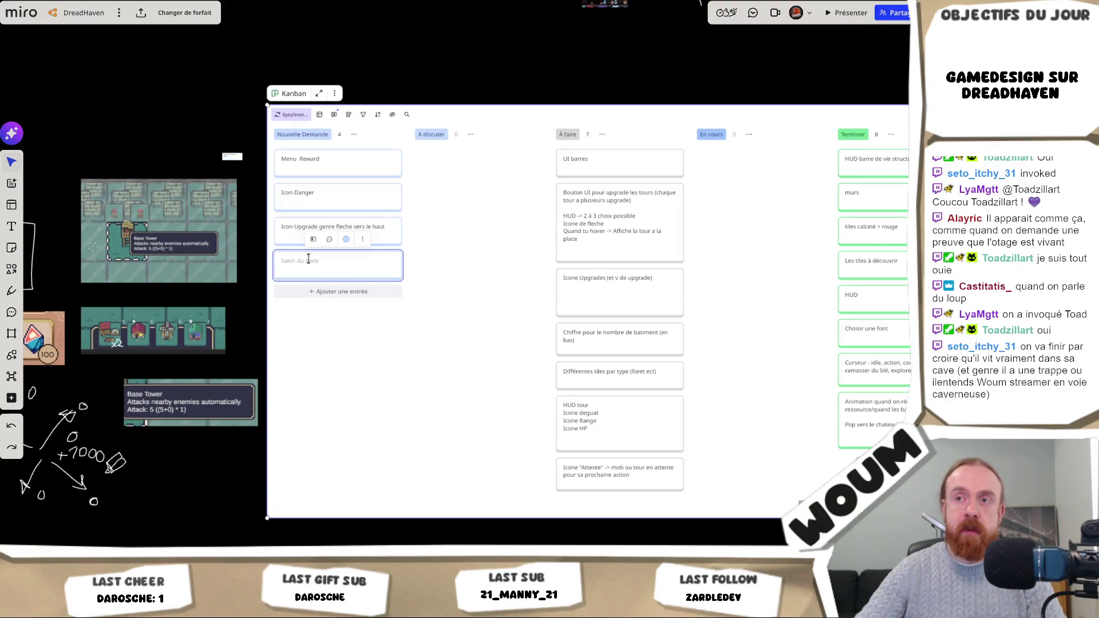
type("Icon ")
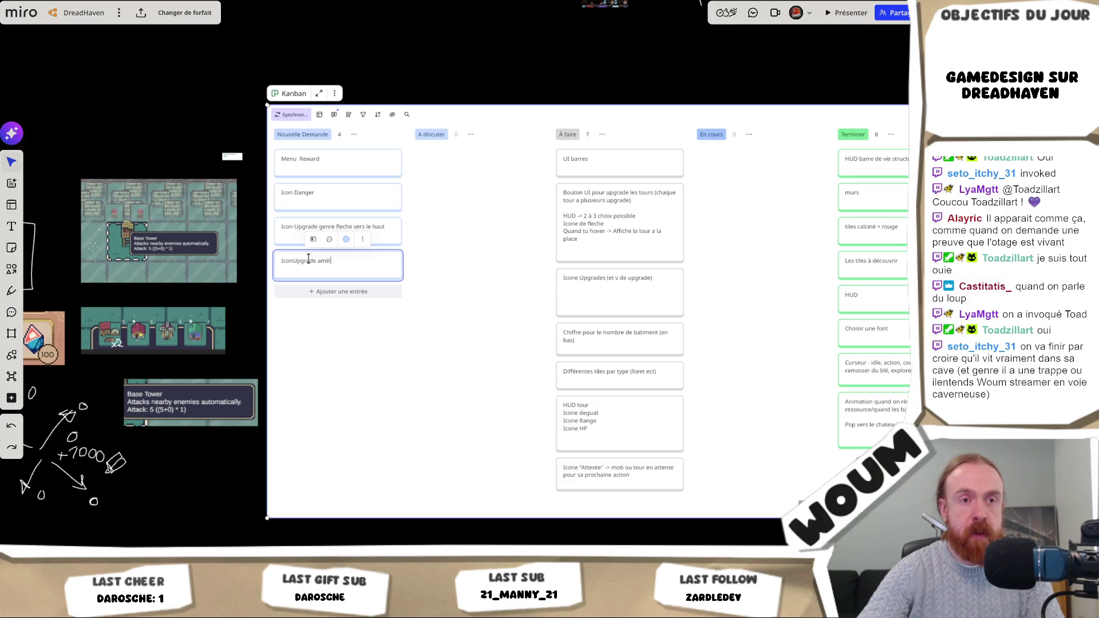
type("é")
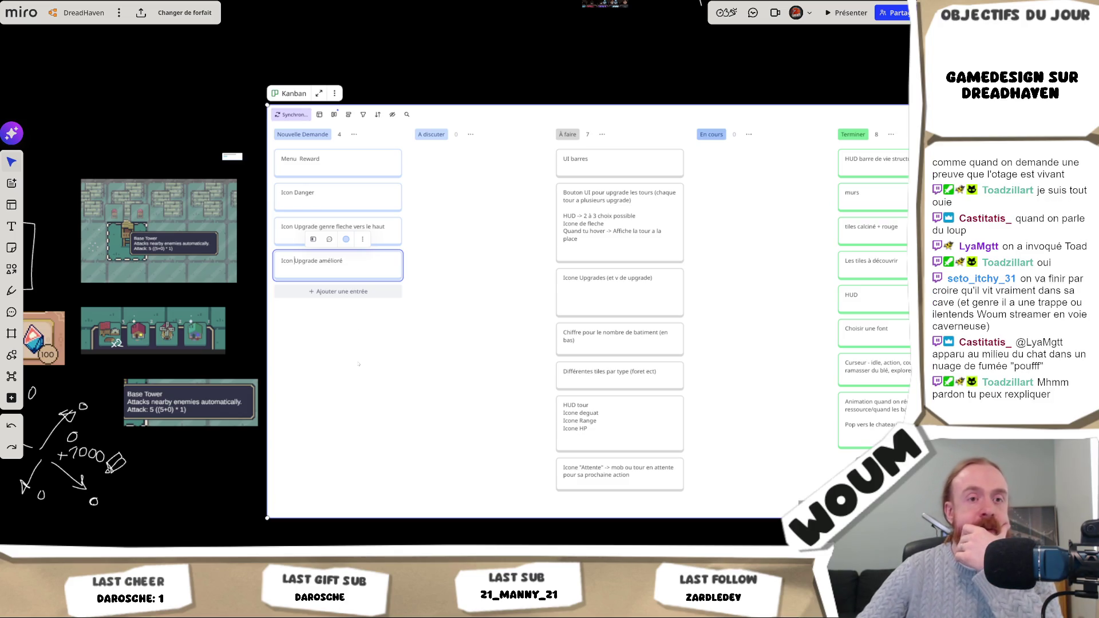
key("alt+Tab")
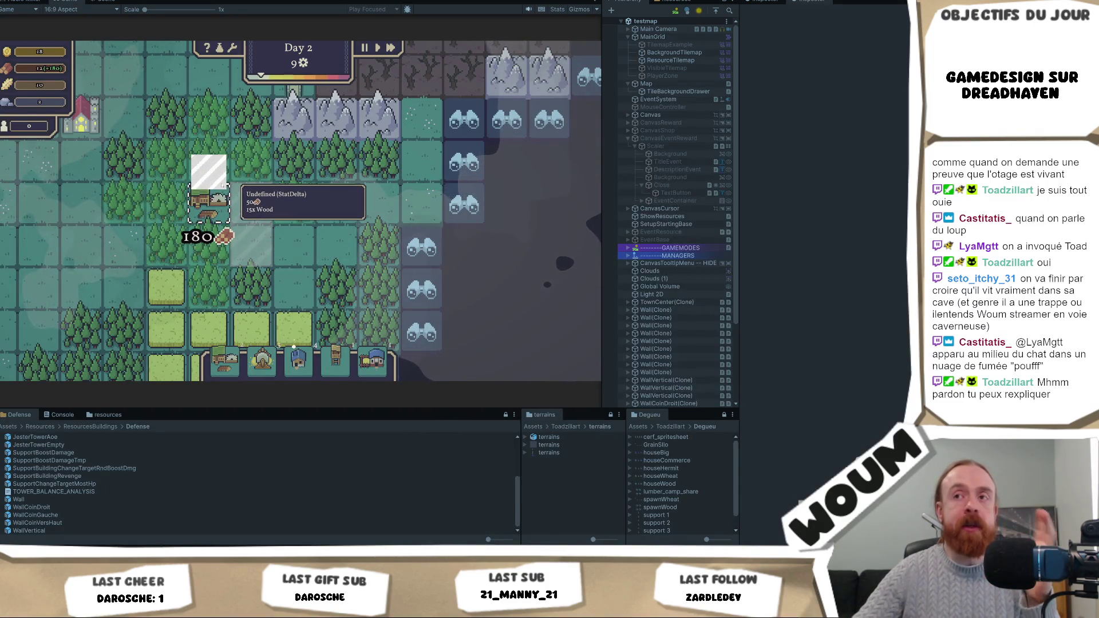
Step: Pan to the wood camp and show the white placeholder's tooltip: Undefined (StatDelta), 15x Wood
left_click_drag(223, 184, 253, 259)
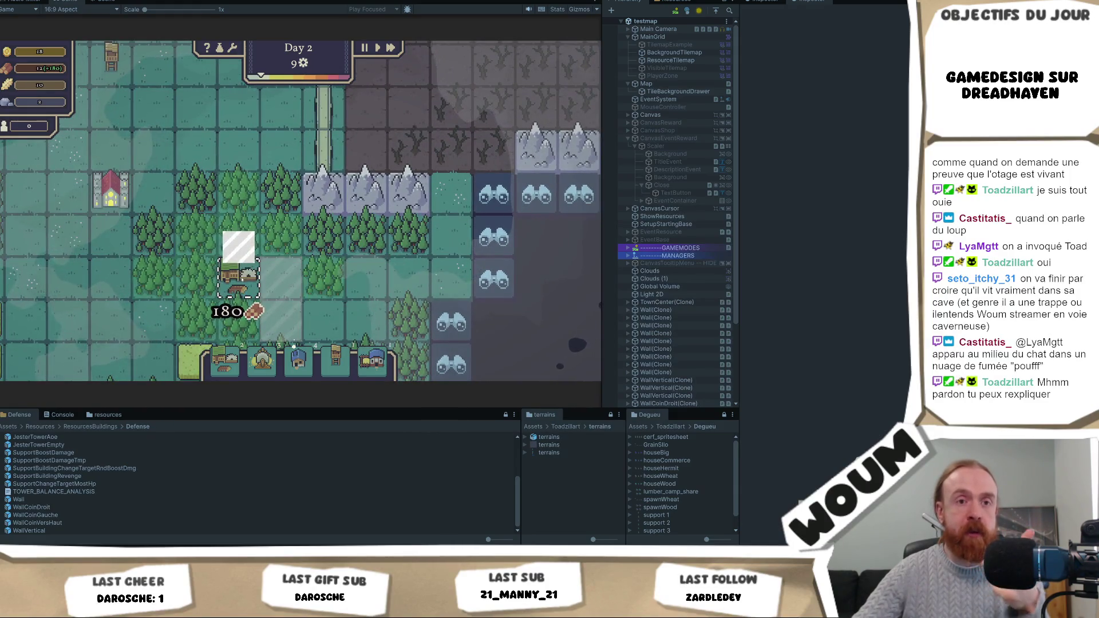
mouse_move(242, 268)
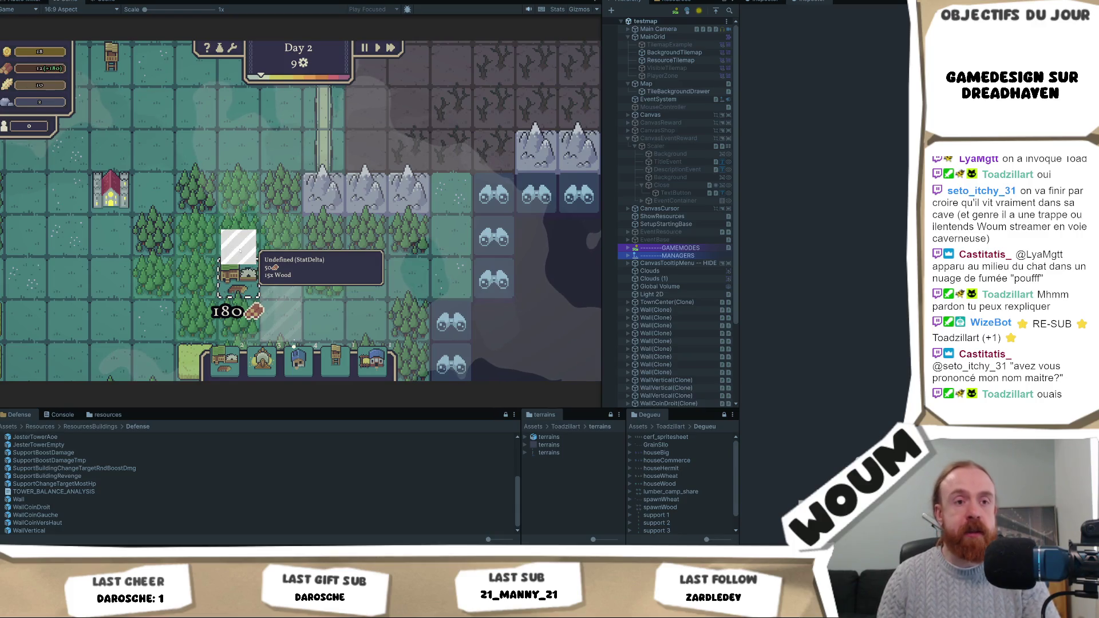
right_click(274, 251)
left_click(228, 278)
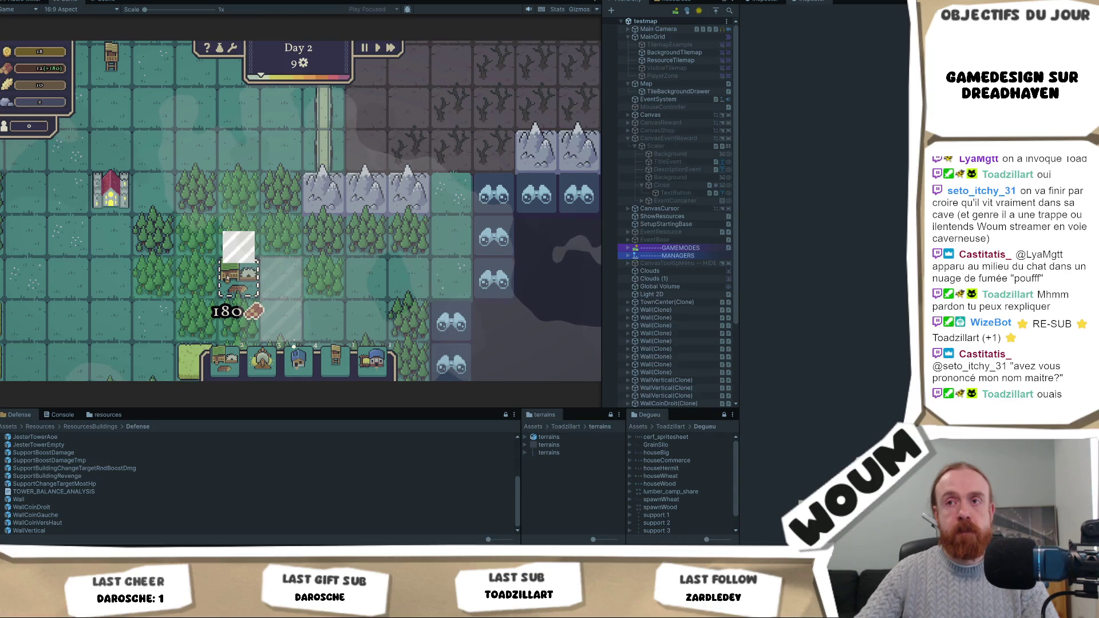
mouse_move(238, 248)
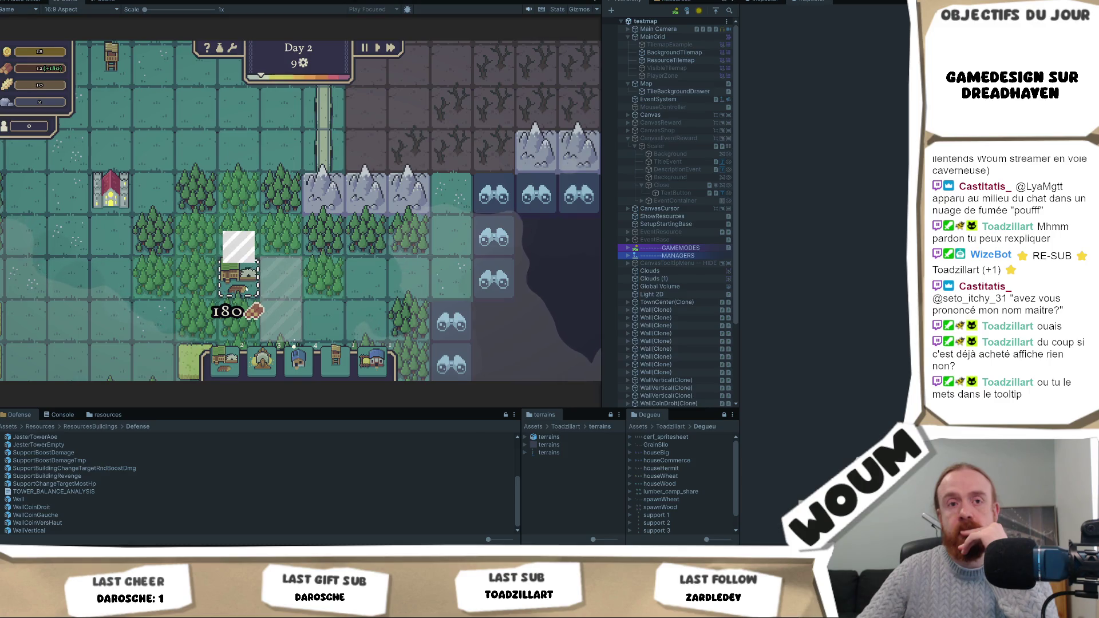
mouse_move(252, 285)
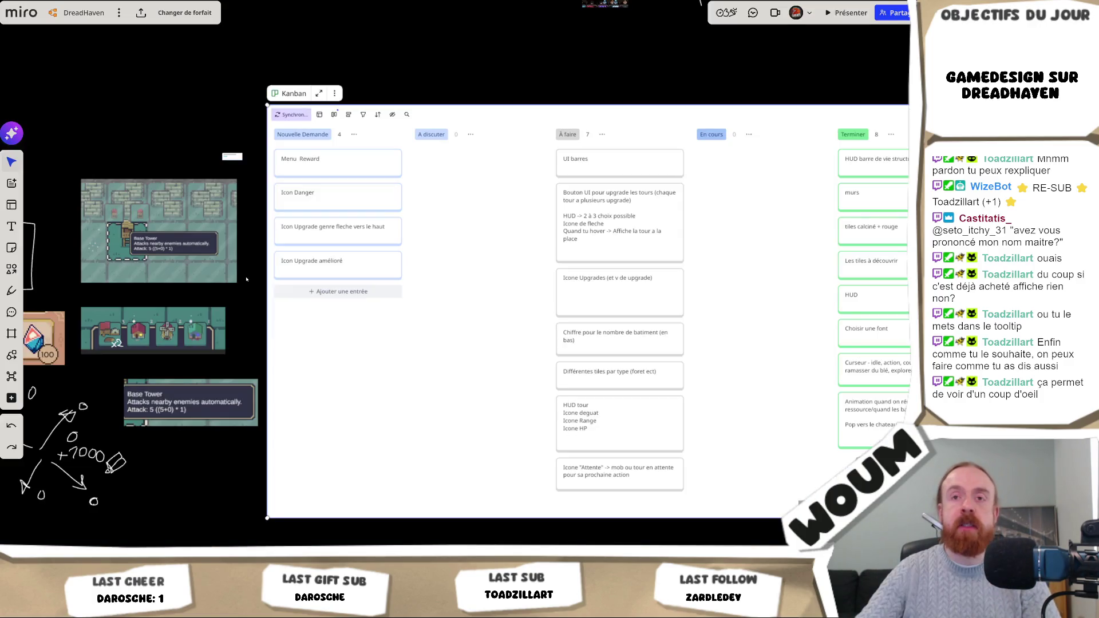
Step: Select the 'Icon Upgrade amélioré' card on the Miro board, then return to the Unity editor
left_click(341, 268)
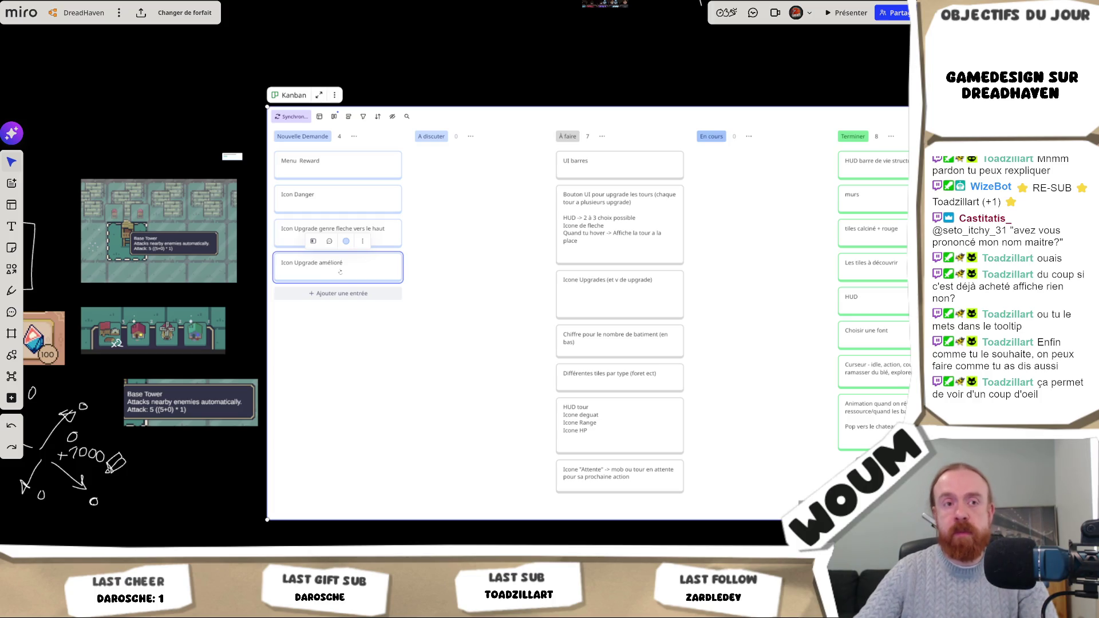
key("alt+Tab")
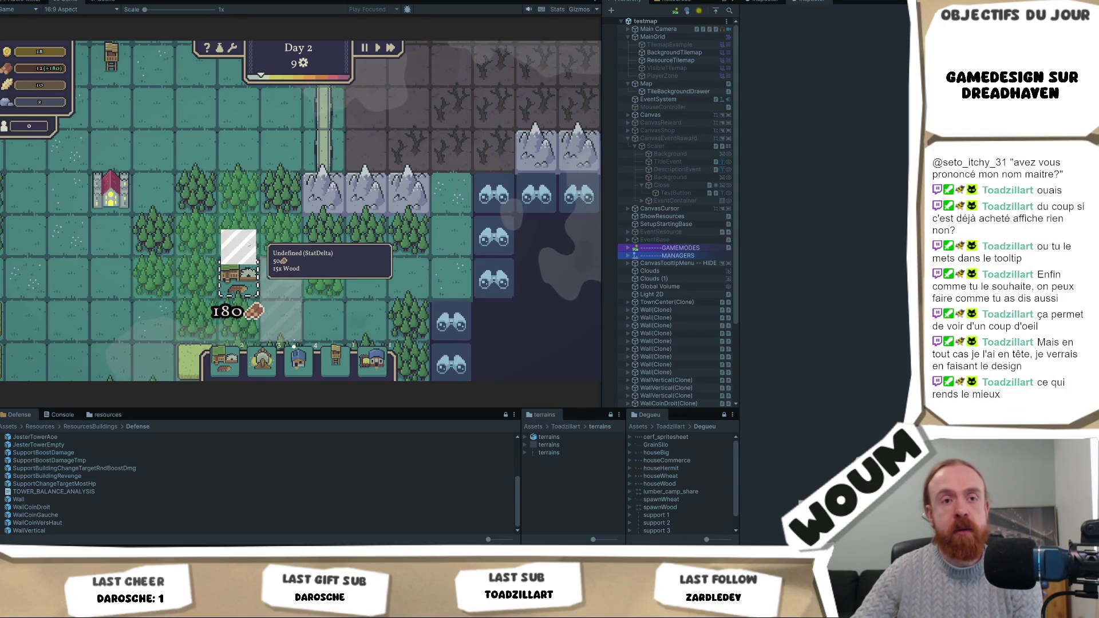
Step: Zoom the Game view around the wood camp and scroll the Hierarchy down to WoodCamp(Clone)
scroll(249, 245, "down", 2)
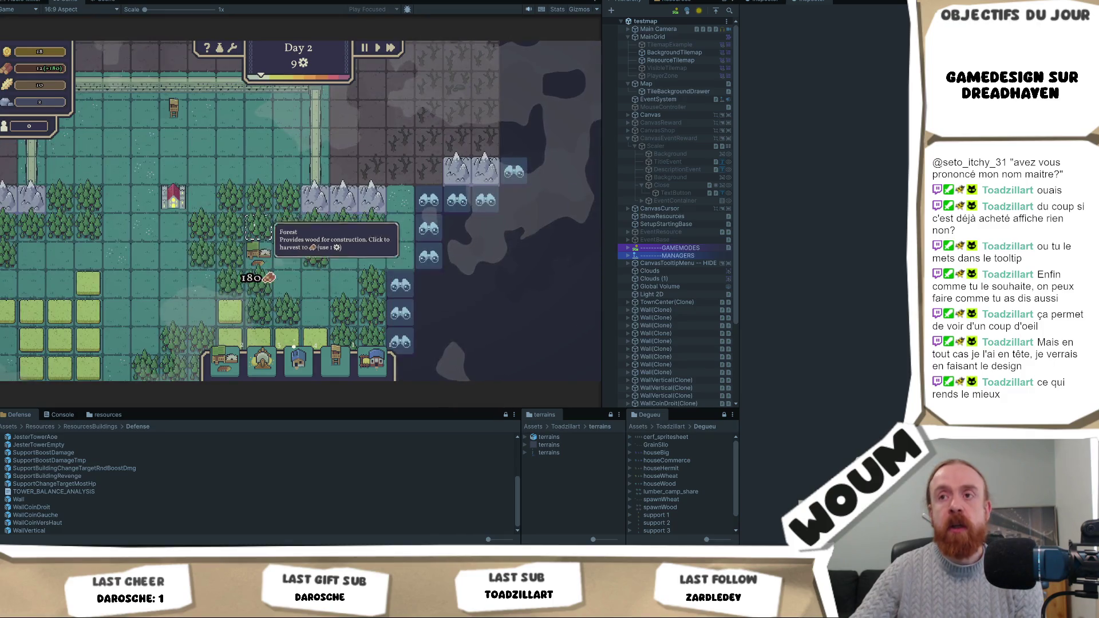
scroll(253, 226, "up", 2)
mouse_move(231, 305)
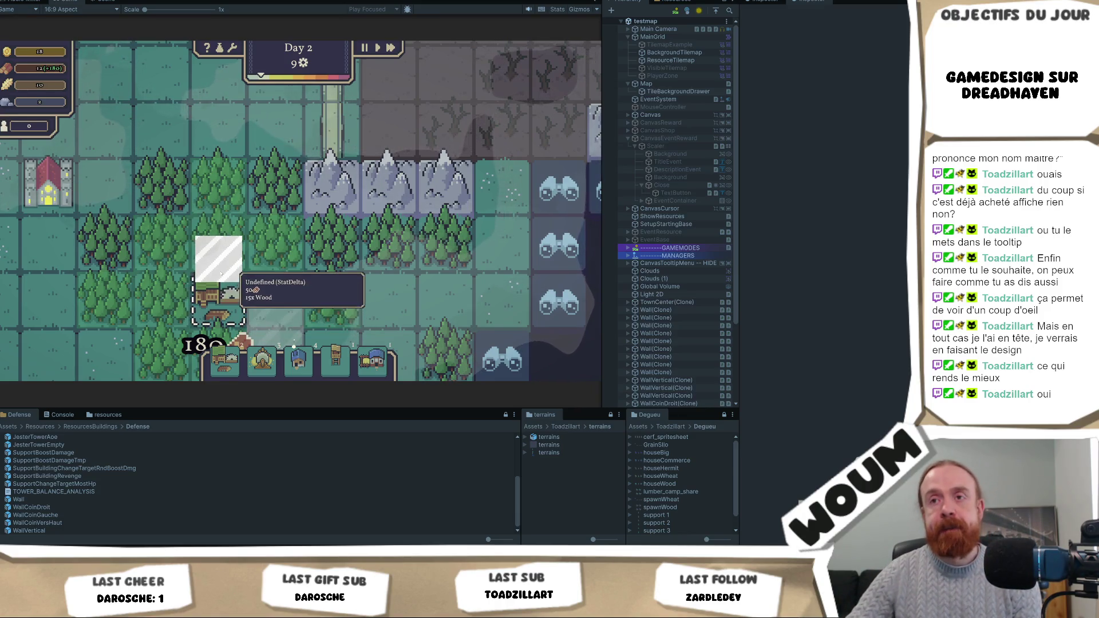
mouse_move(222, 253)
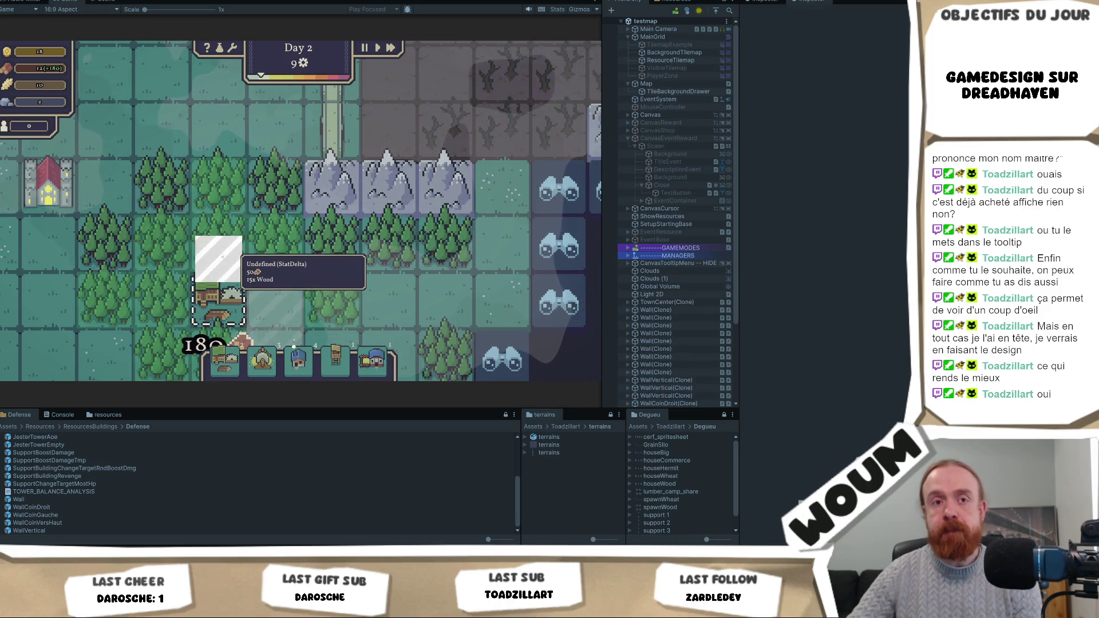
scroll(252, 264, "down", 2)
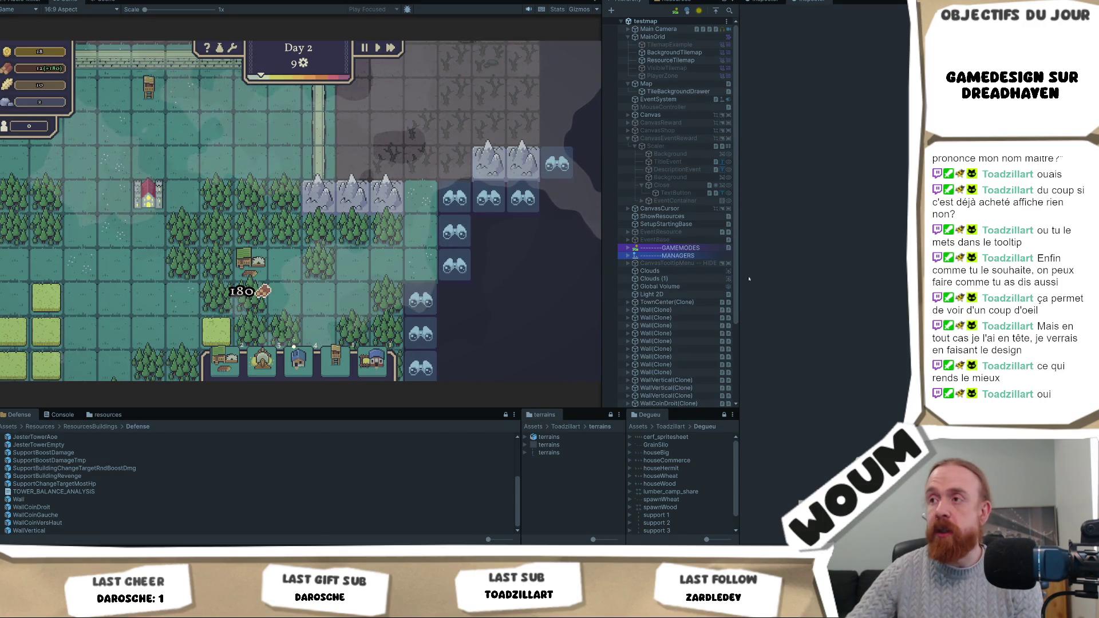
mouse_move(298, 374)
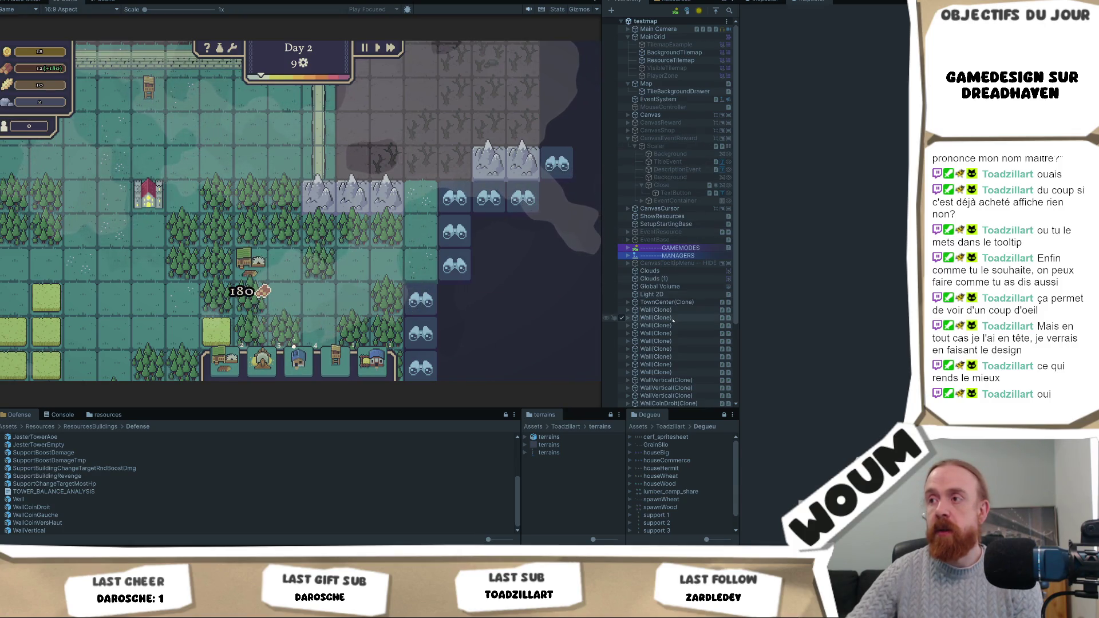
scroll(681, 315, "down", 3)
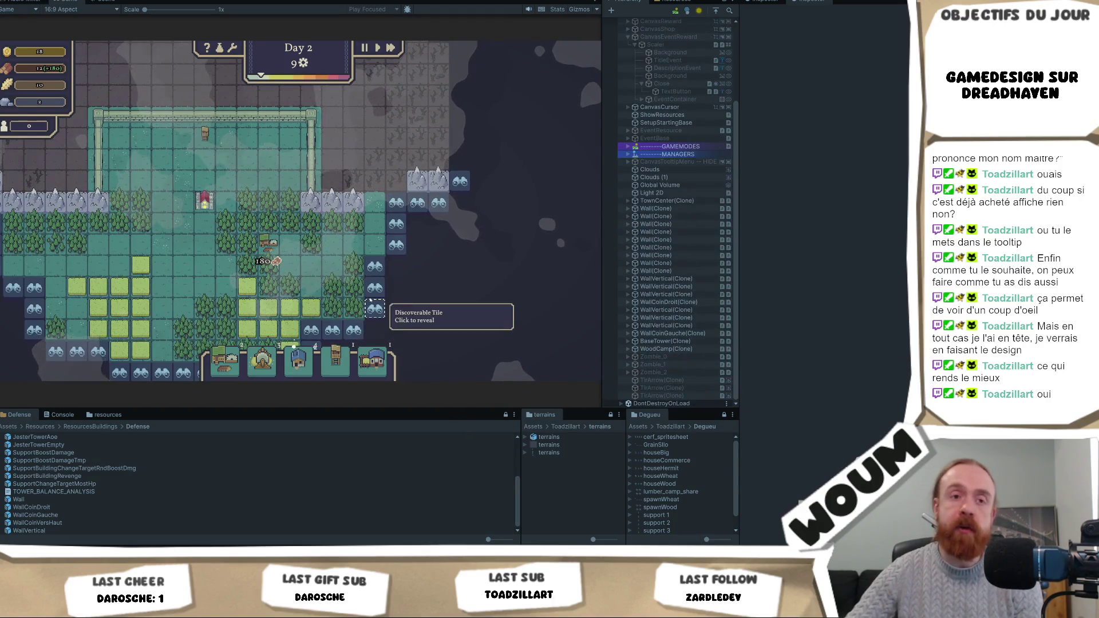
scroll(269, 275, "up", 3)
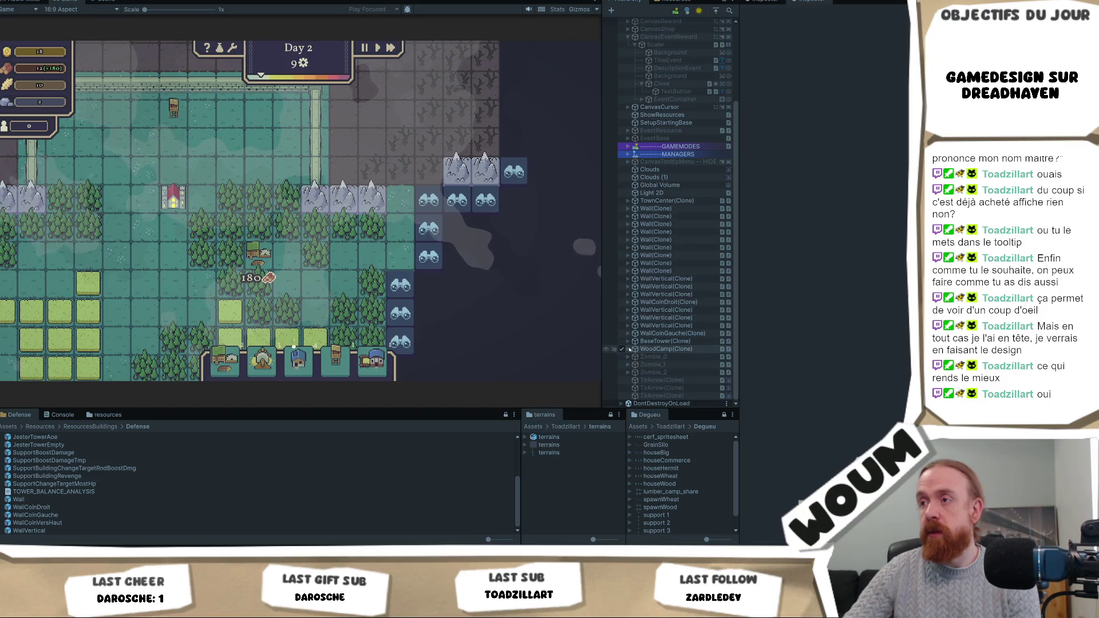
Step: Expand WoodCamp(Clone) > CanvasBuilding and select UpgradeHolder to view its Grid Layout Group and Building Upgrade Show
left_click(628, 348)
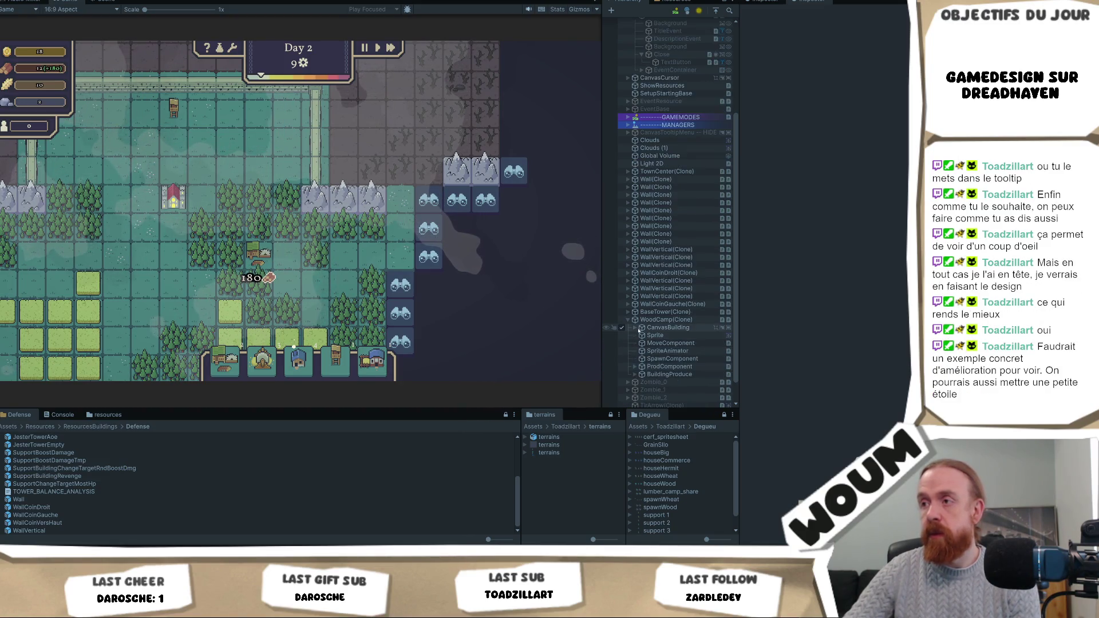
left_click(664, 327)
left_click(635, 328)
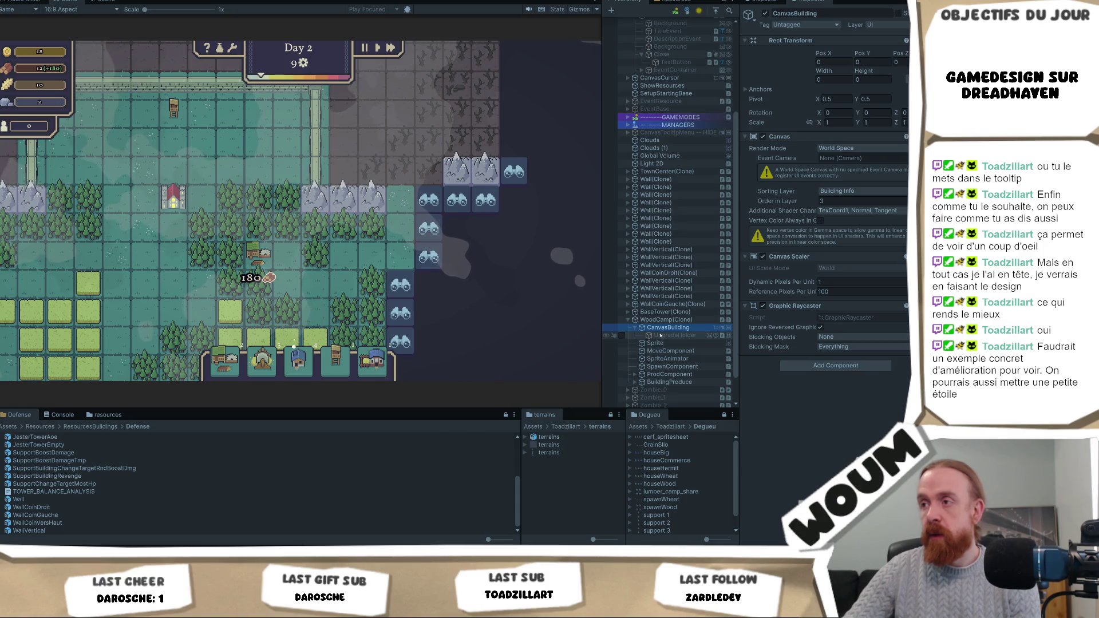
left_click(673, 336)
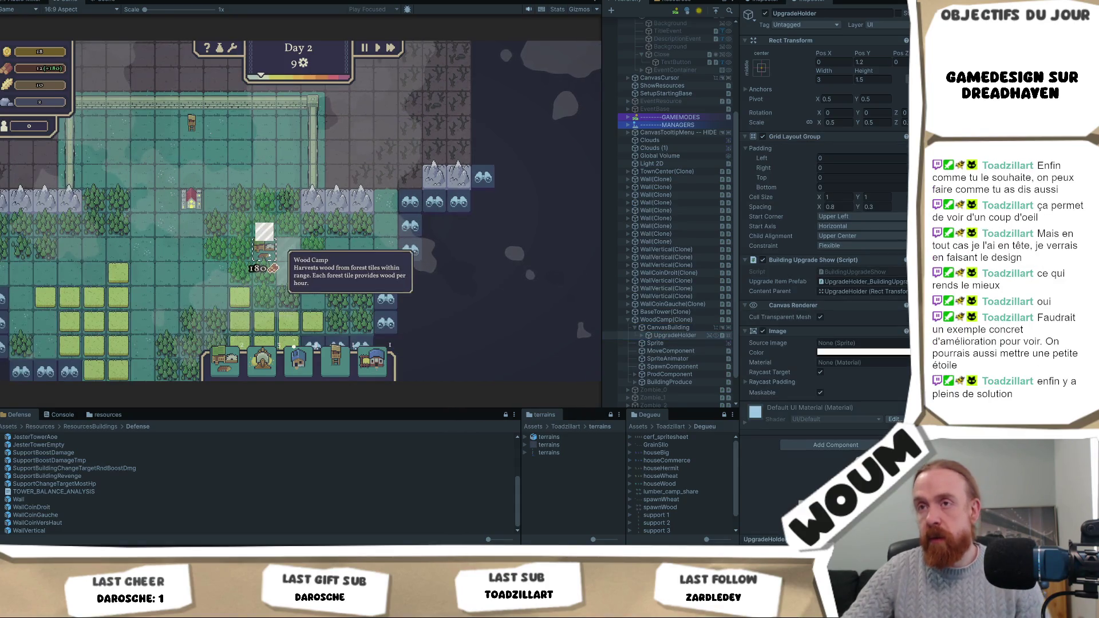
key("alt+Tab")
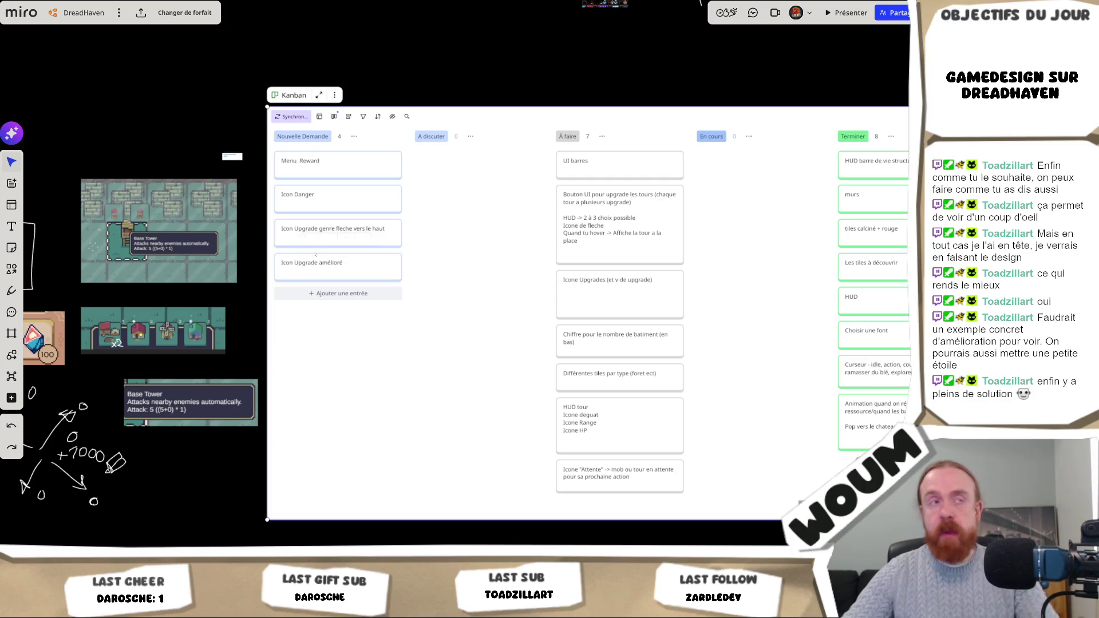
key("alt+Tab")
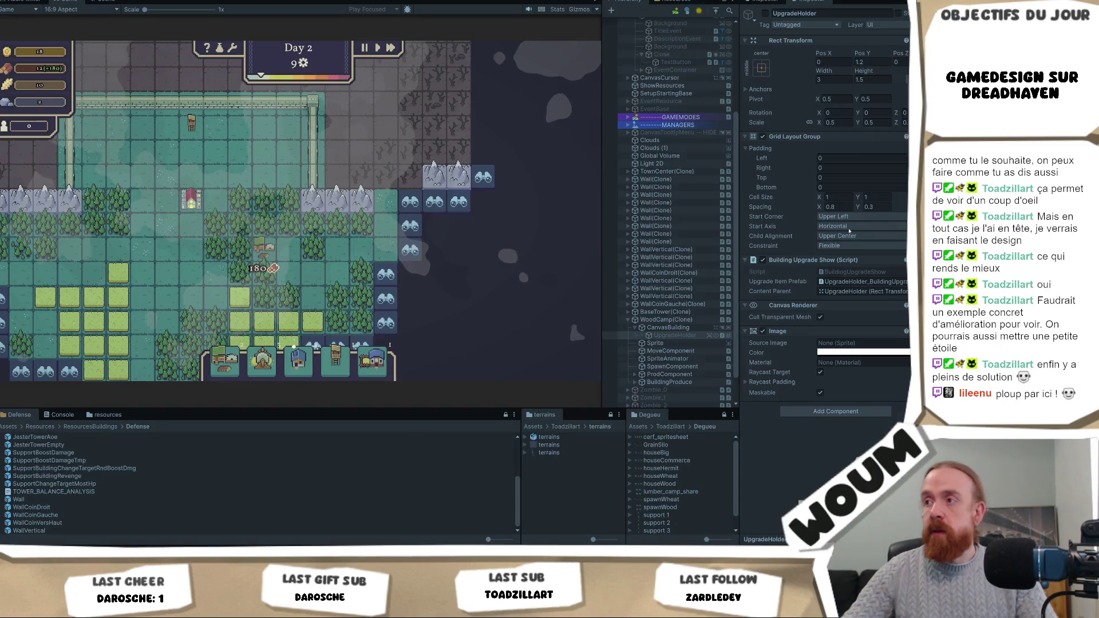
mouse_move(265, 251)
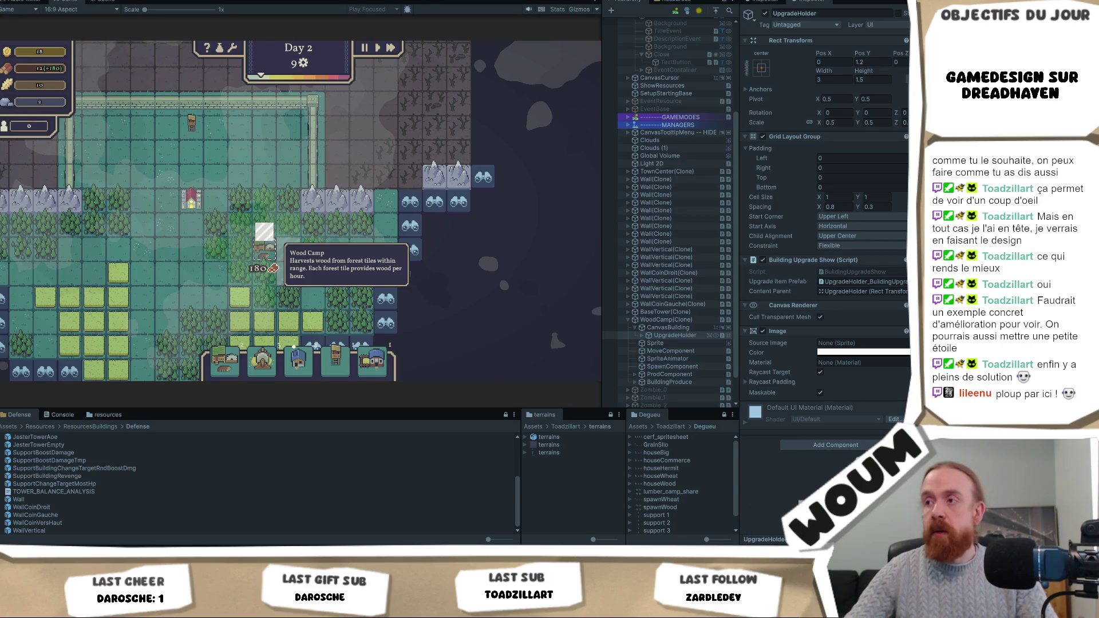
left_click(659, 337)
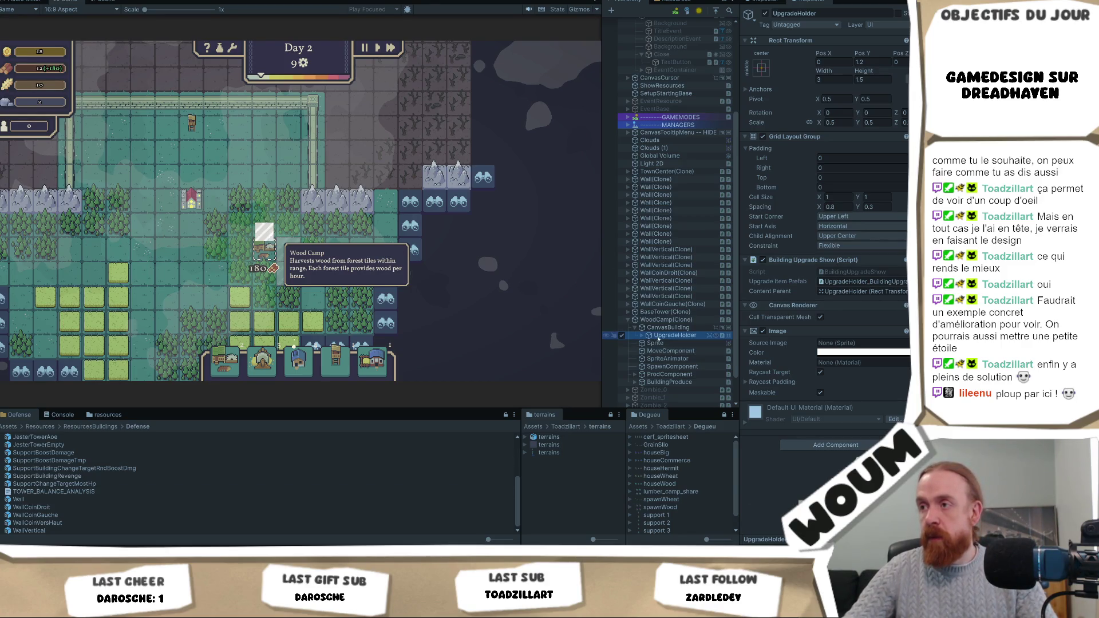
Step: Expand UpgradeHolder > UpgradeHolder_BuildingU > UIButtonAnimation to reveal IconImage and IconDone
left_click(642, 335)
left_click(649, 343)
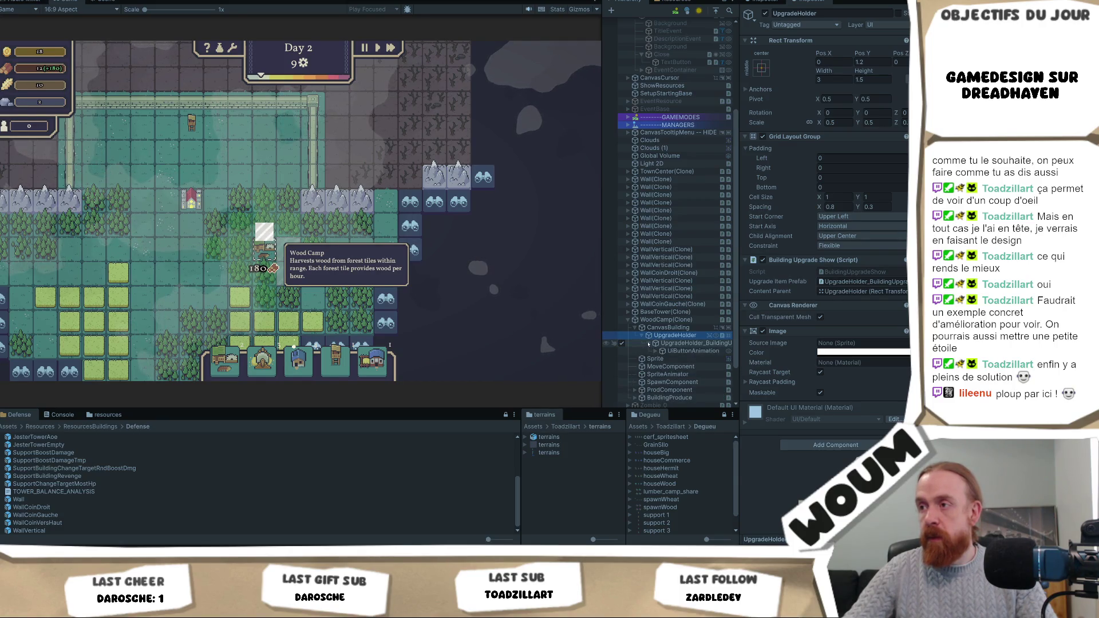
left_click(657, 351)
left_click(676, 351)
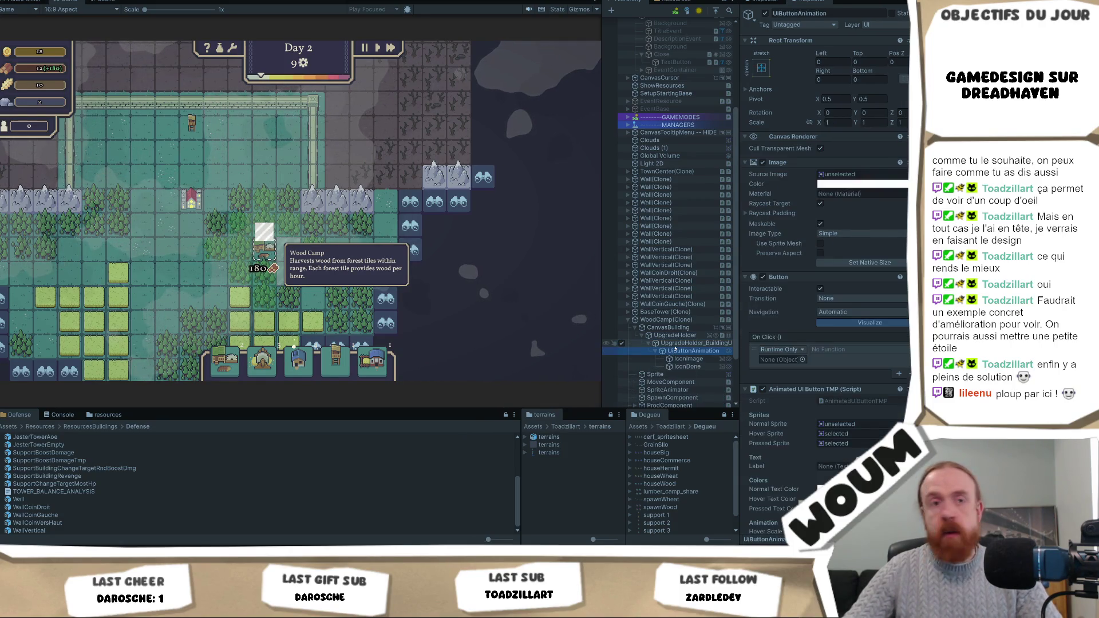
left_click(675, 344)
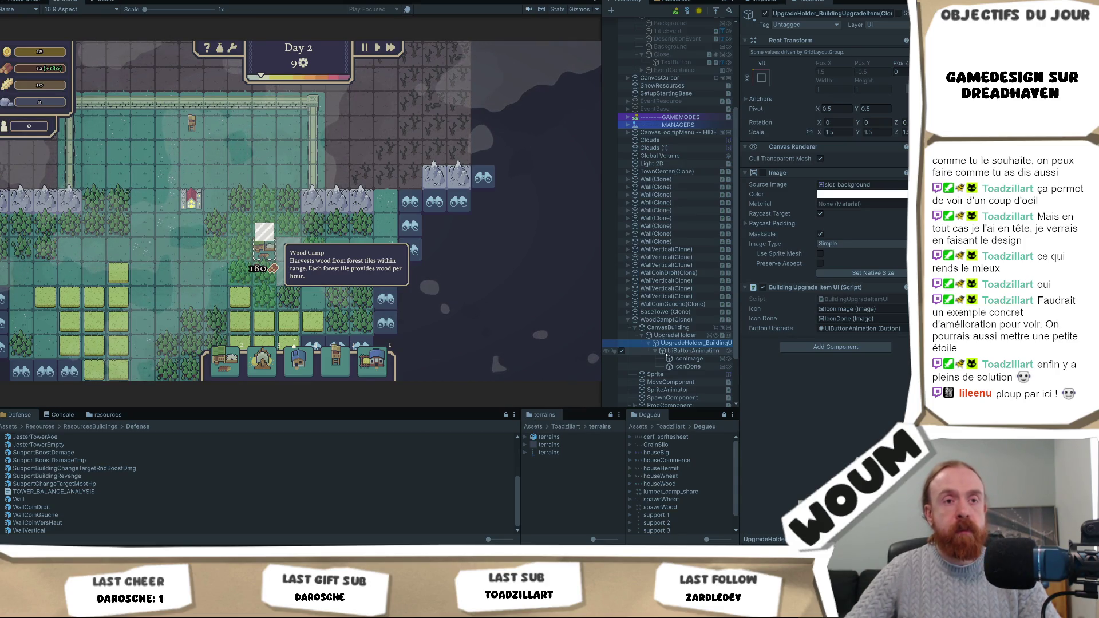
Step: Compare the button animation settings with the upgrade item's Icon references, then open BuildingUpgradeItemUI.cs
left_click(701, 352)
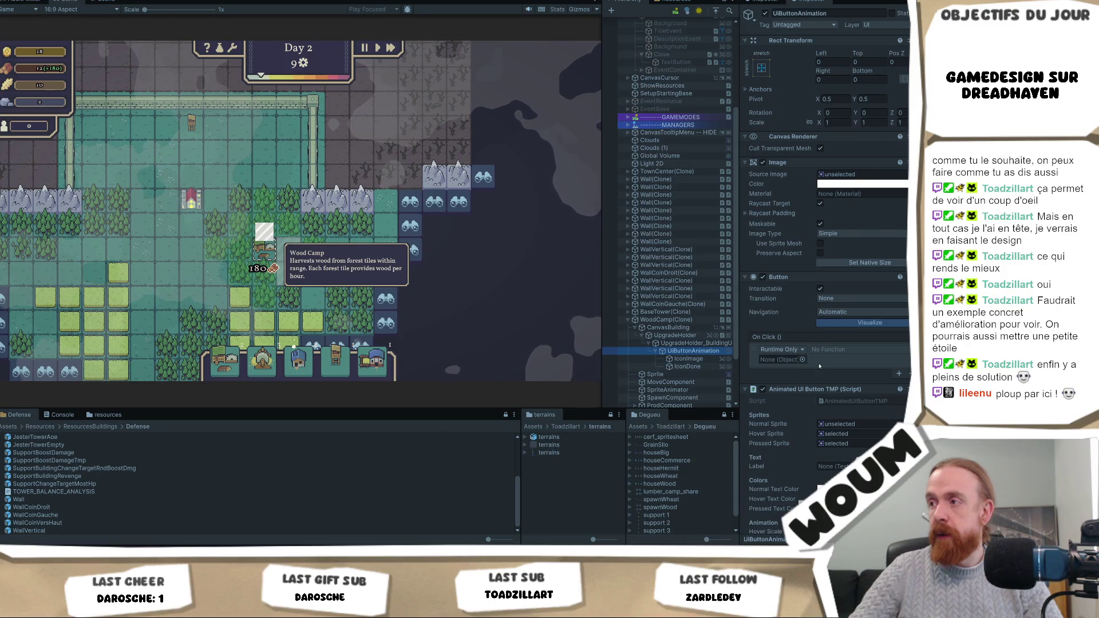
scroll(819, 366, "down", 1)
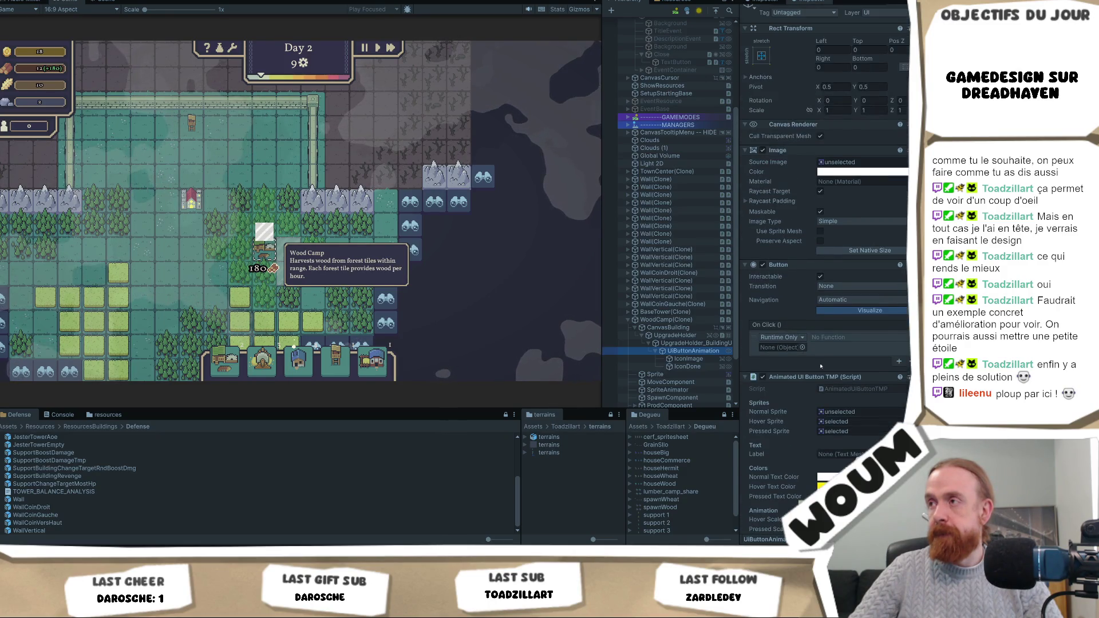
scroll(821, 367, "up", 1)
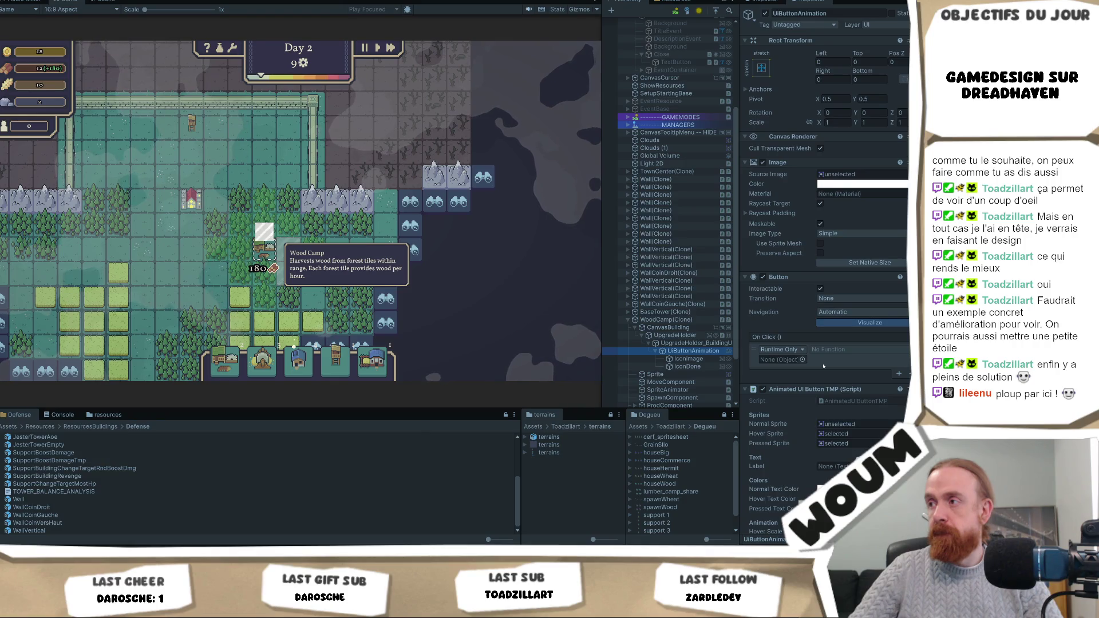
left_click(693, 344)
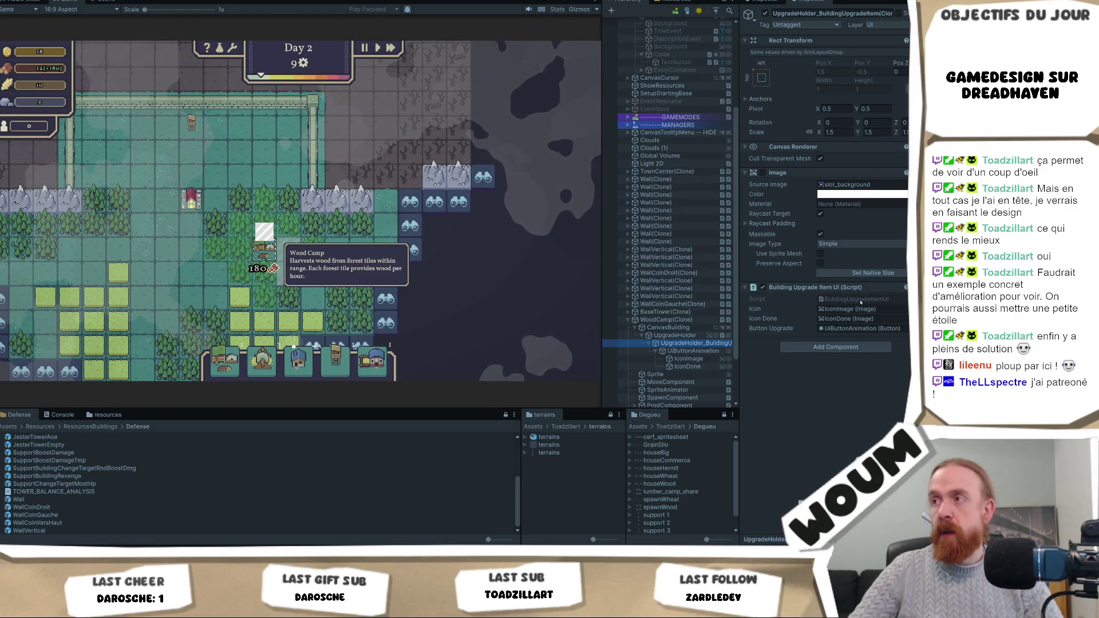
left_click(860, 302)
key("alt+Tab")
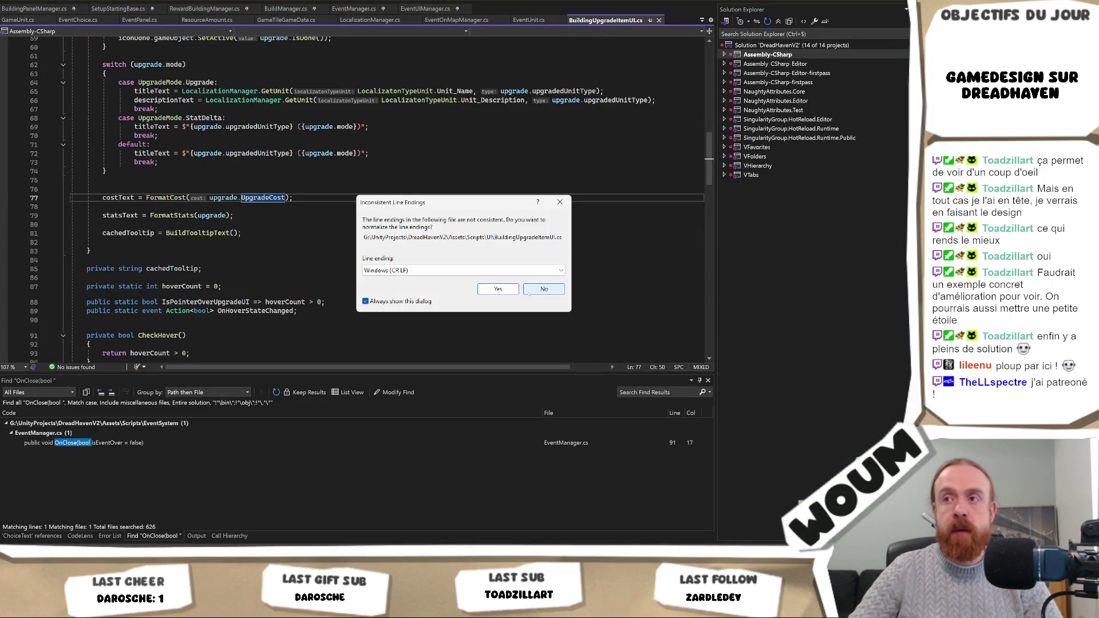
Step: Normalize BuildingUpgradeItemUI.cs line endings and highlight every iconDone use in Bind, then return to Unity
left_click(498, 288)
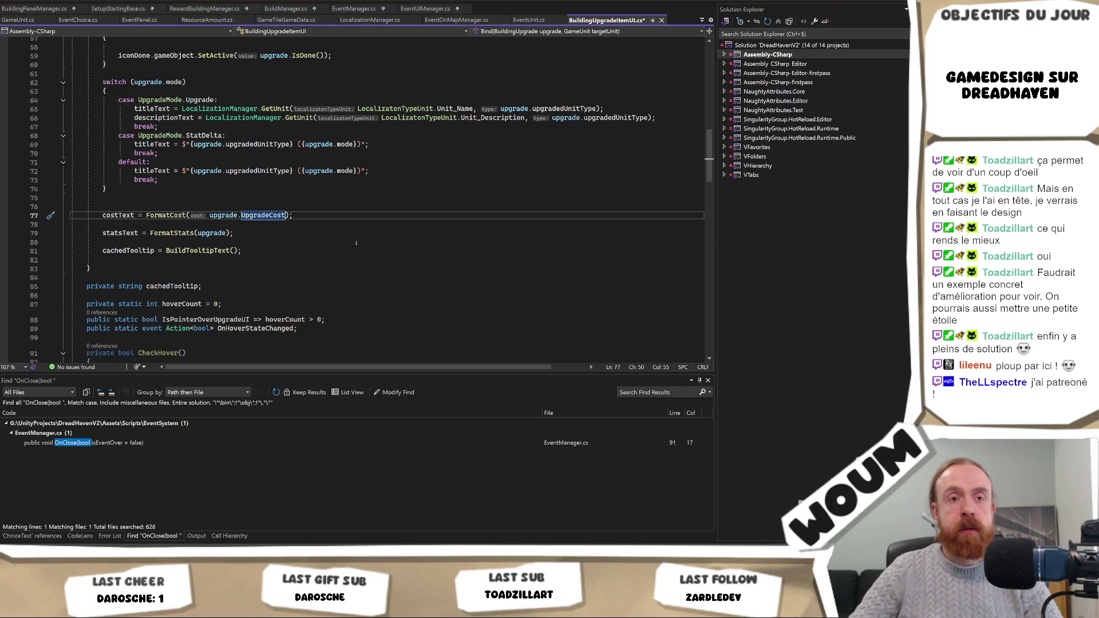
scroll(356, 244, "up", 10)
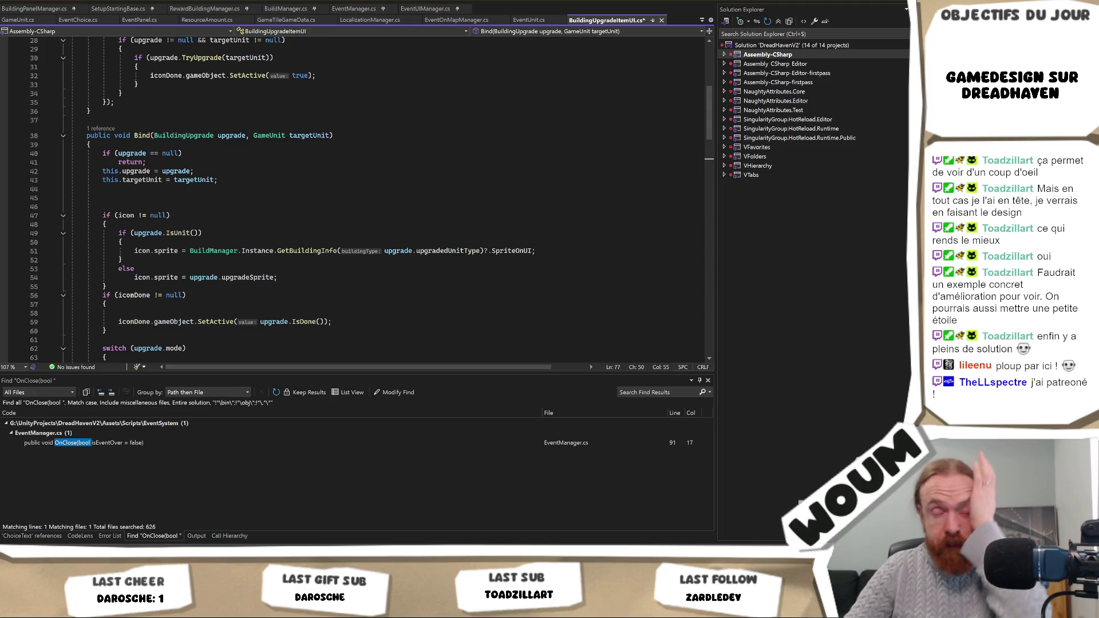
left_click(127, 304)
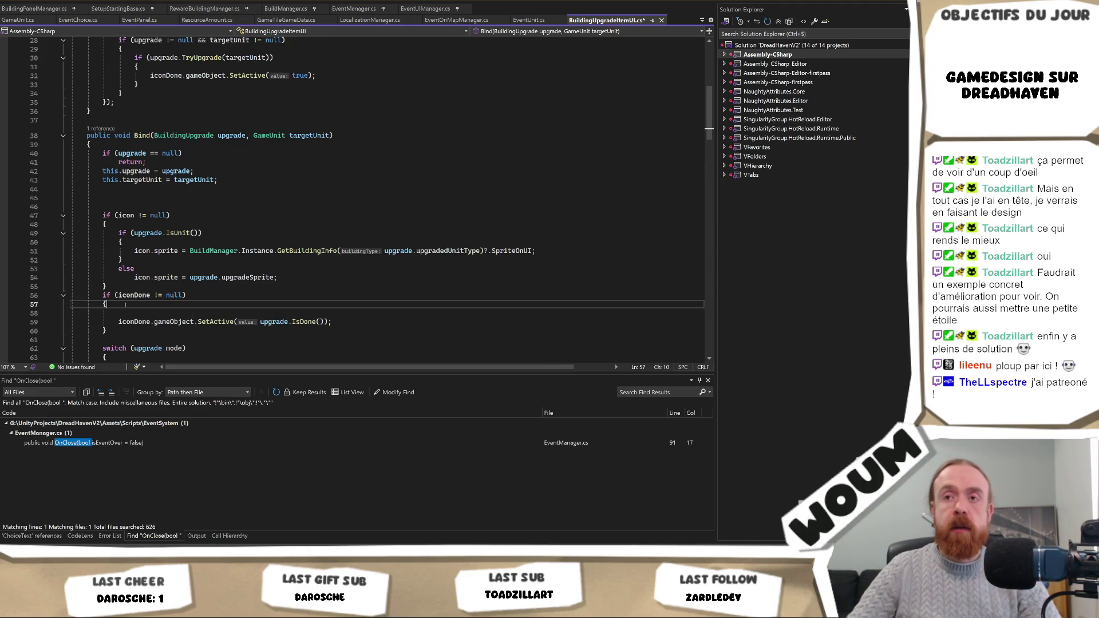
double_click(134, 295)
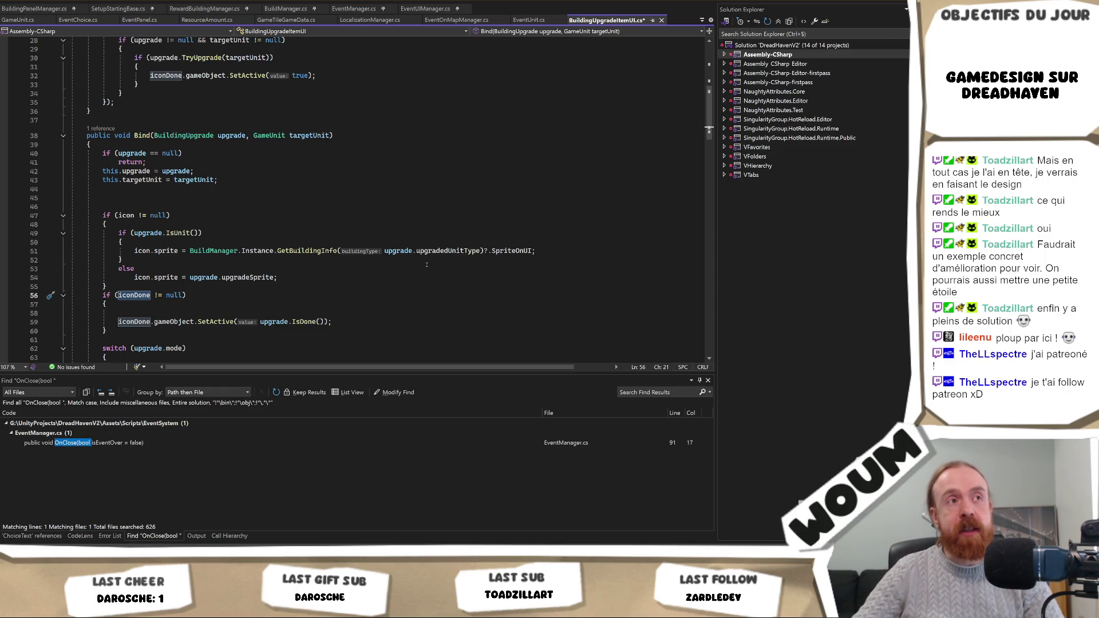
key("alt+Tab")
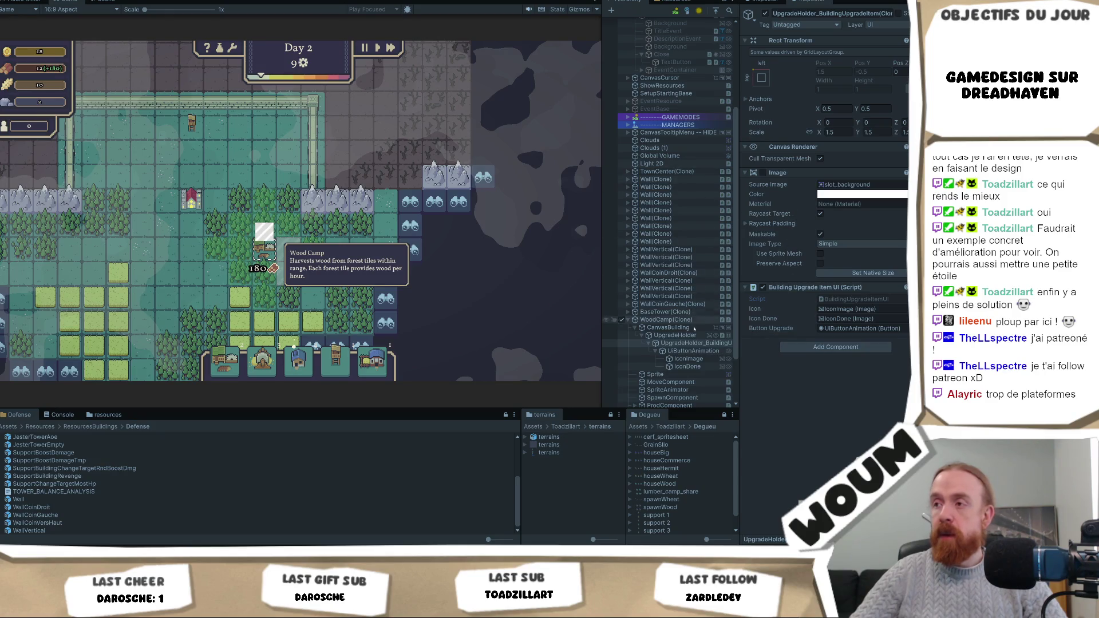
Step: Select IconDone, then toggle IconImage's Image component off and on to compare the layers
left_click(687, 366)
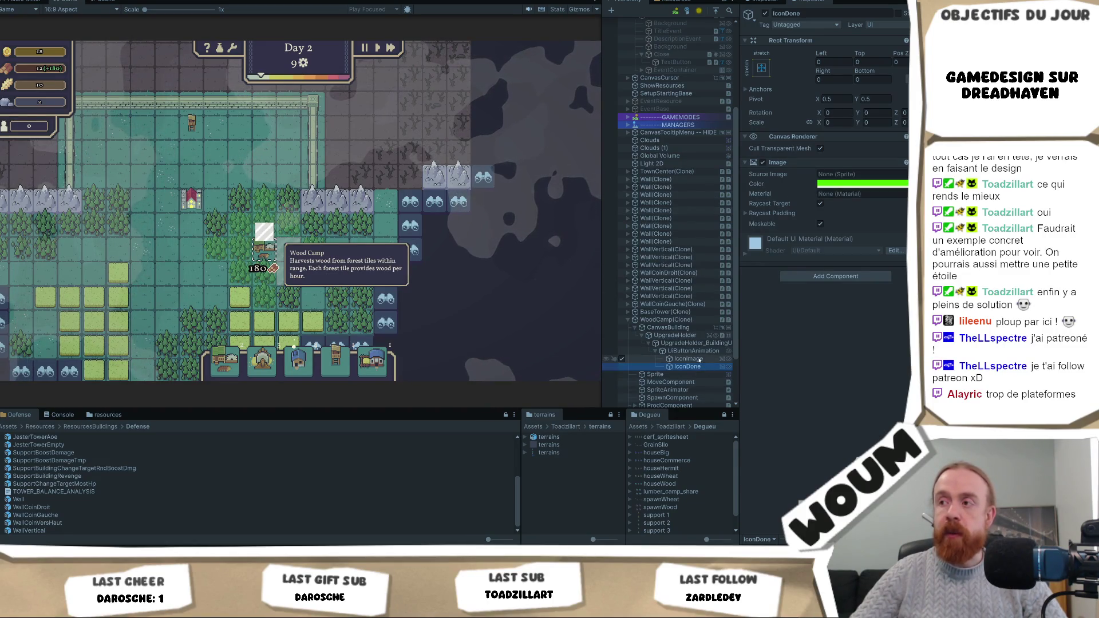
left_click(724, 357)
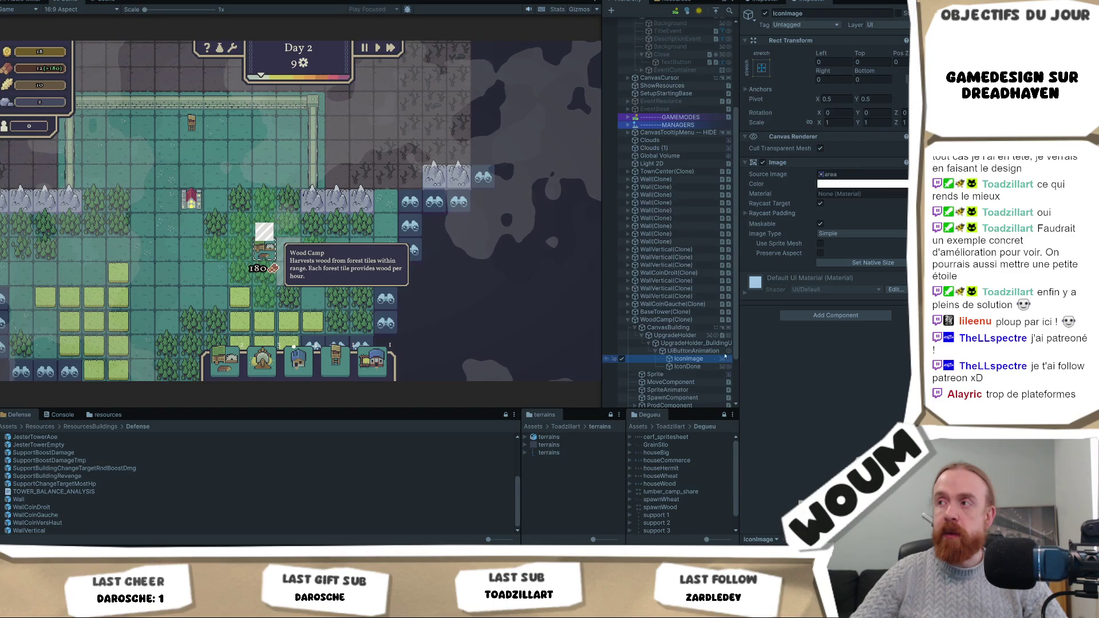
left_click(762, 162)
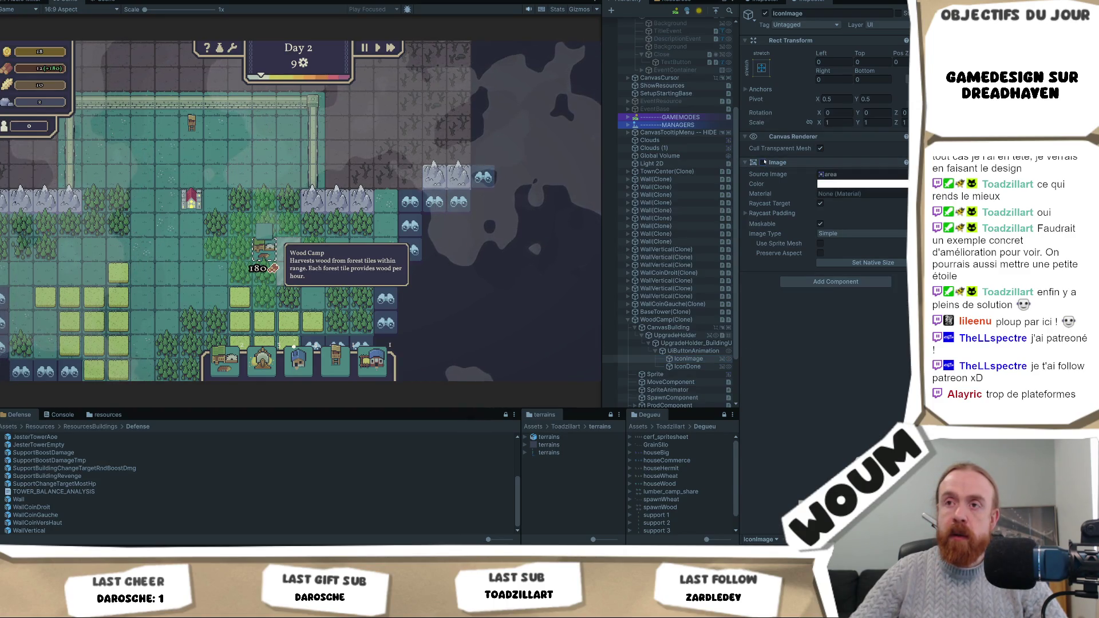
left_click(763, 163)
left_click(707, 368)
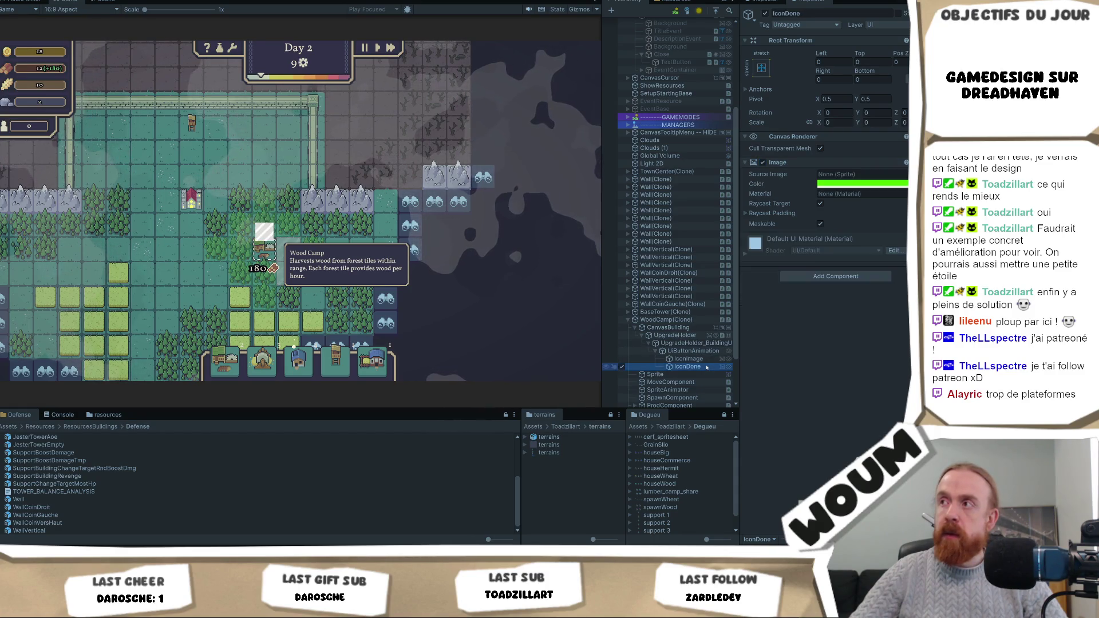
Step: Set IconDone's Rect Transform Scale X to 1
left_click(835, 122)
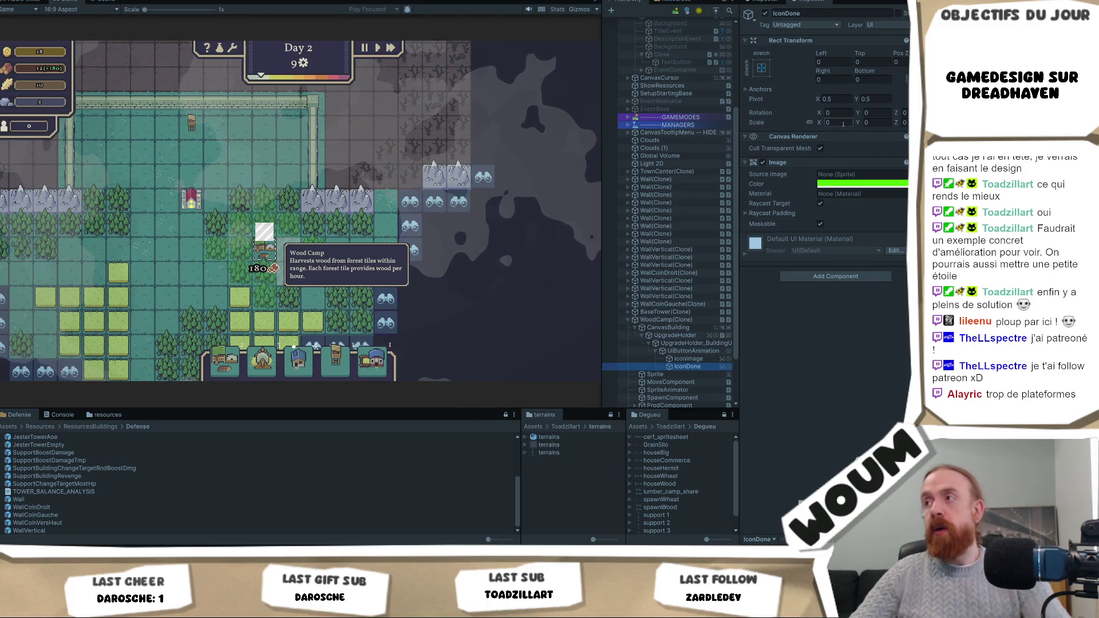
type("1")
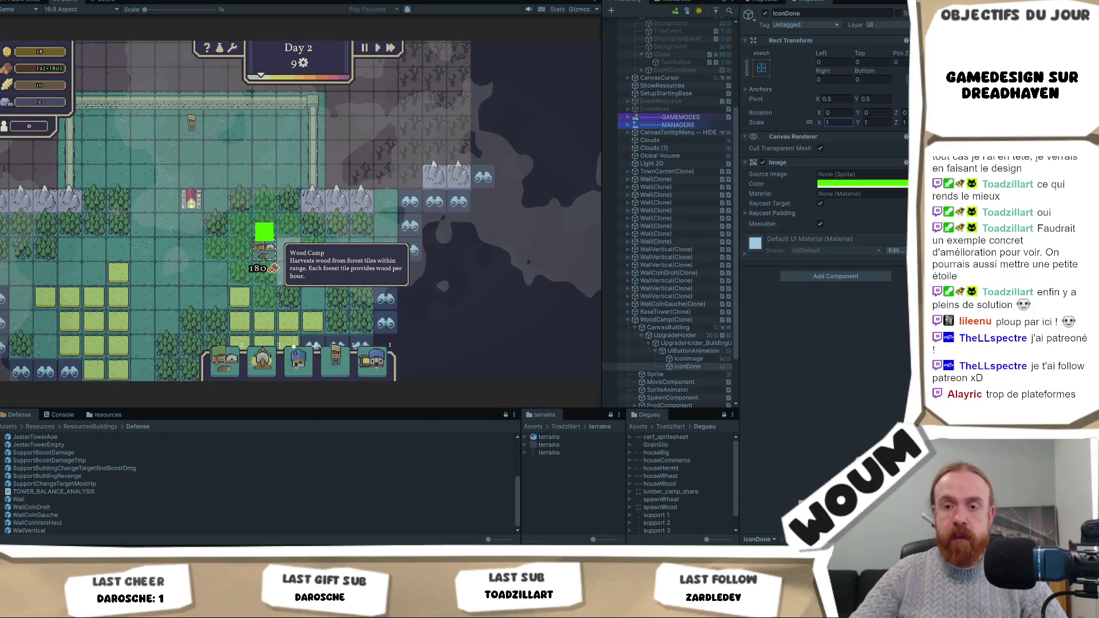
mouse_move(76, 547)
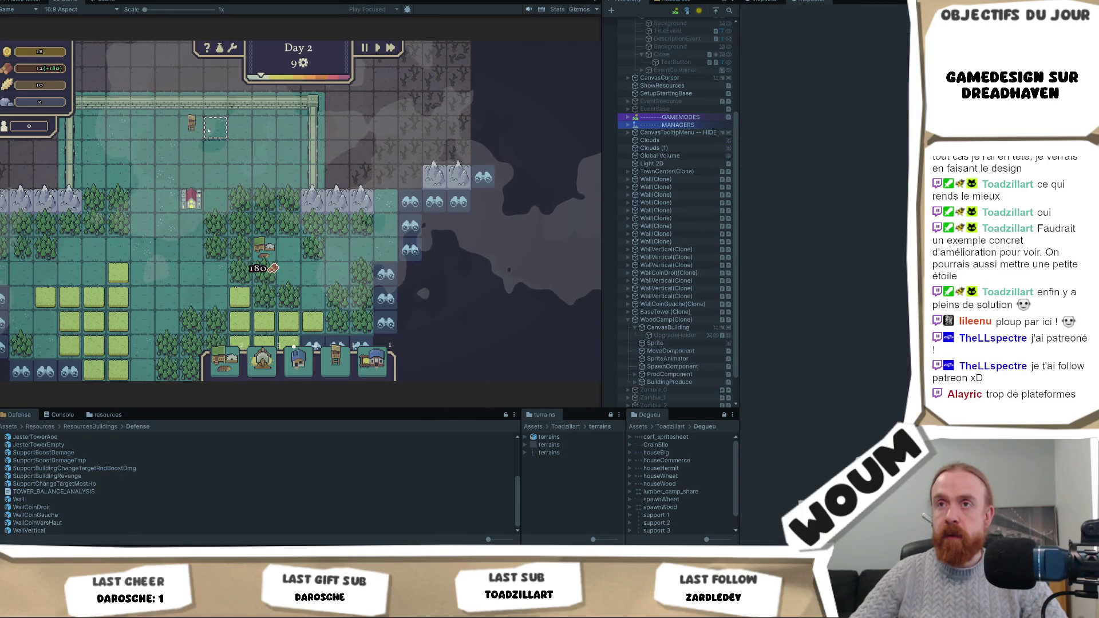
Step: Expand BaseTower(Clone) down through CanvasBuilding and UpgradeHolder and select its first upgrade item
mouse_move(193, 128)
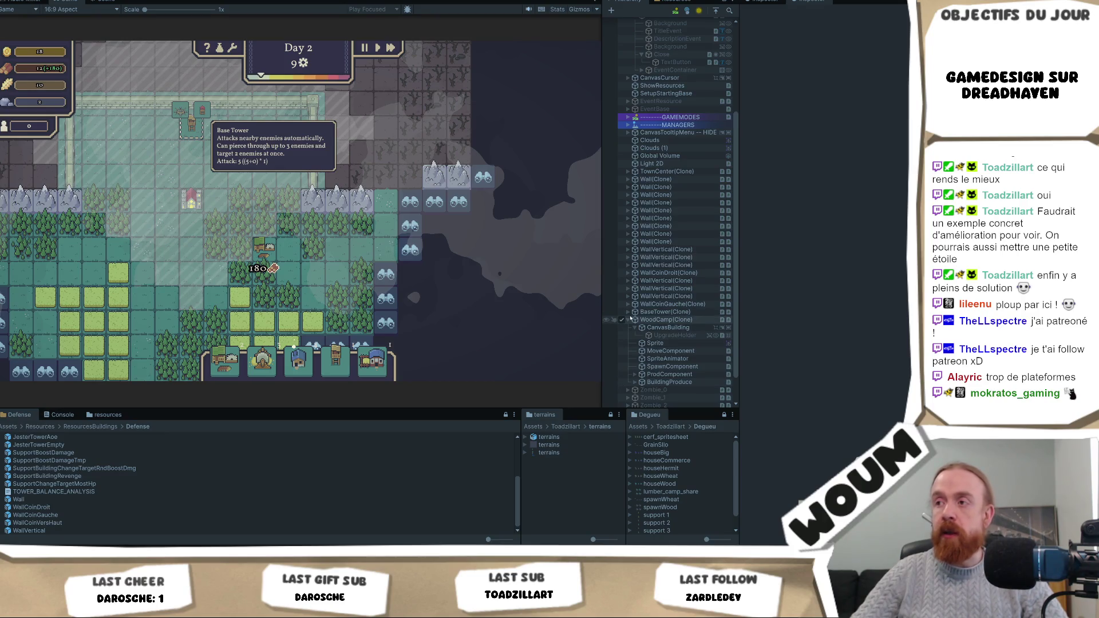
left_click(628, 311)
left_click(641, 328)
left_click(642, 327)
left_click(654, 335)
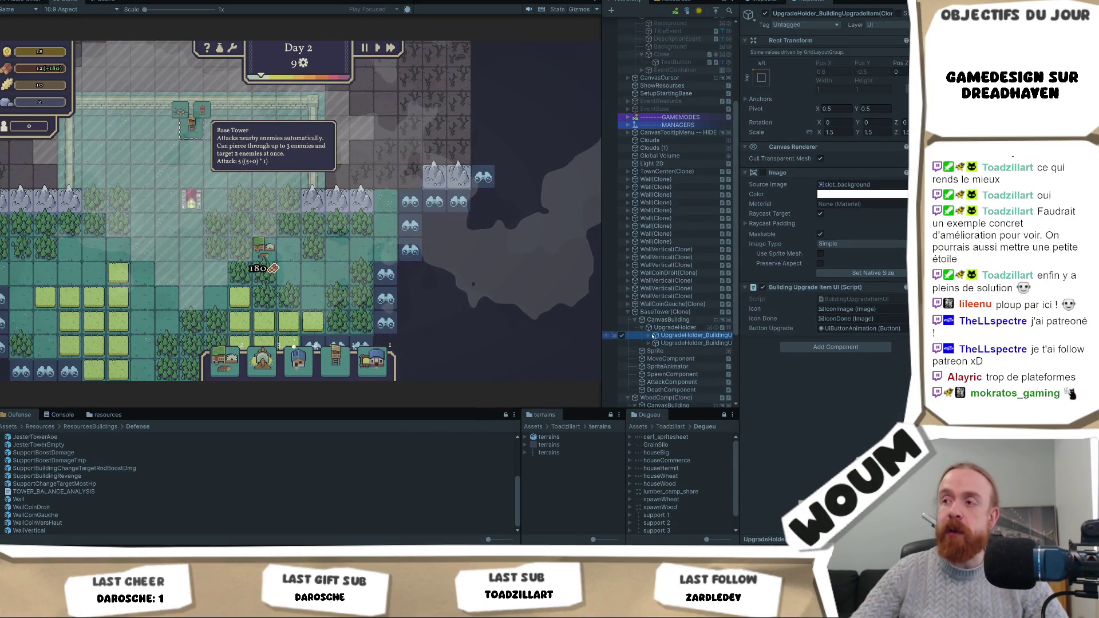
Step: Reveal the button's IconImage and IconDone, select IconDone, and switch the Project view to two columns
left_click(649, 335)
left_click(675, 343)
key("Right")
left_click(679, 358)
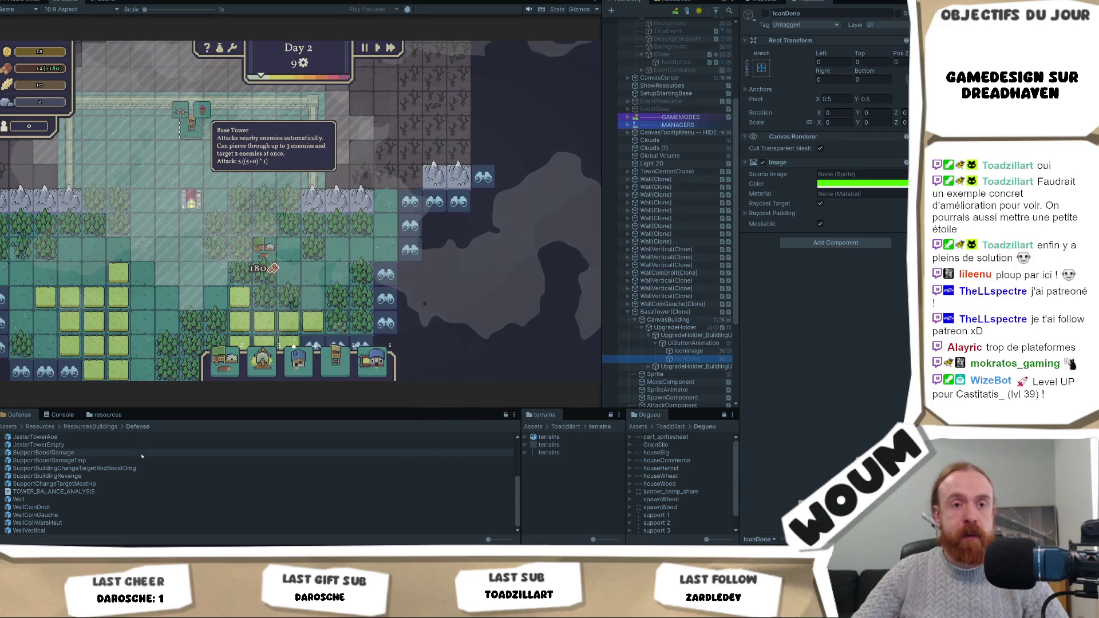
left_click(514, 414)
left_click(497, 424)
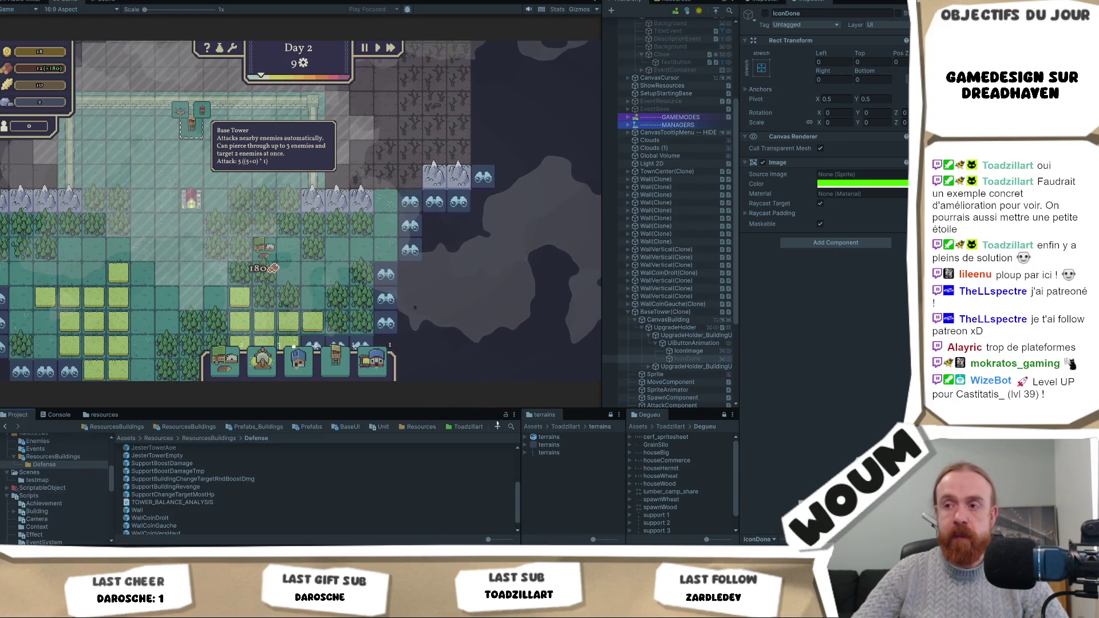
Step: Search the project for 'uibutto' and open the UIButtonAnimation prefab and its Image variant
left_click(511, 426)
type("uibu")
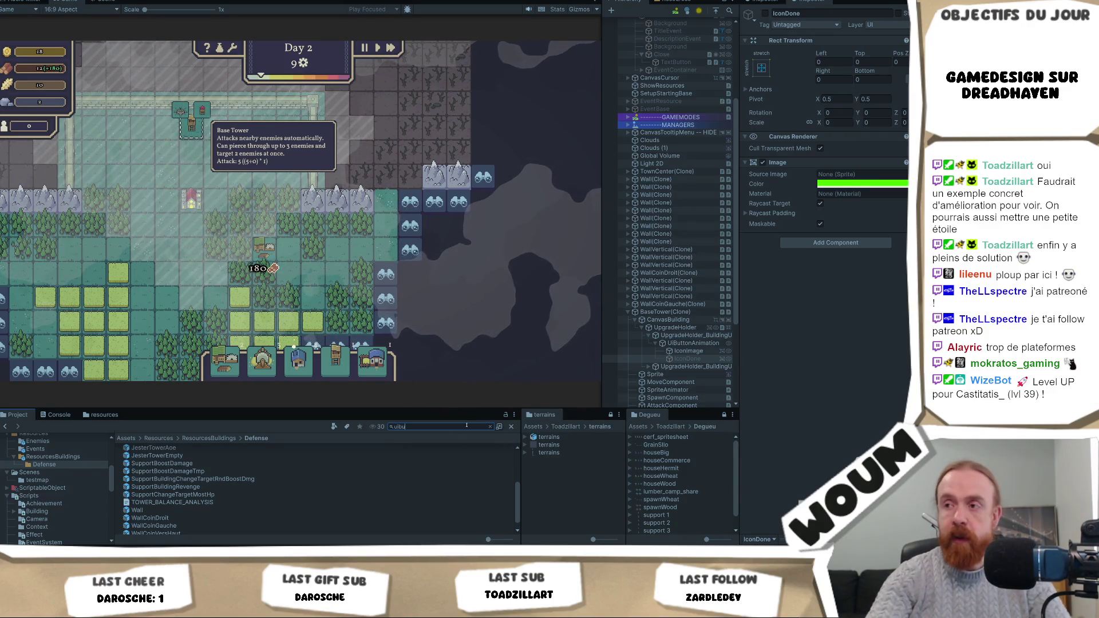
type("tto")
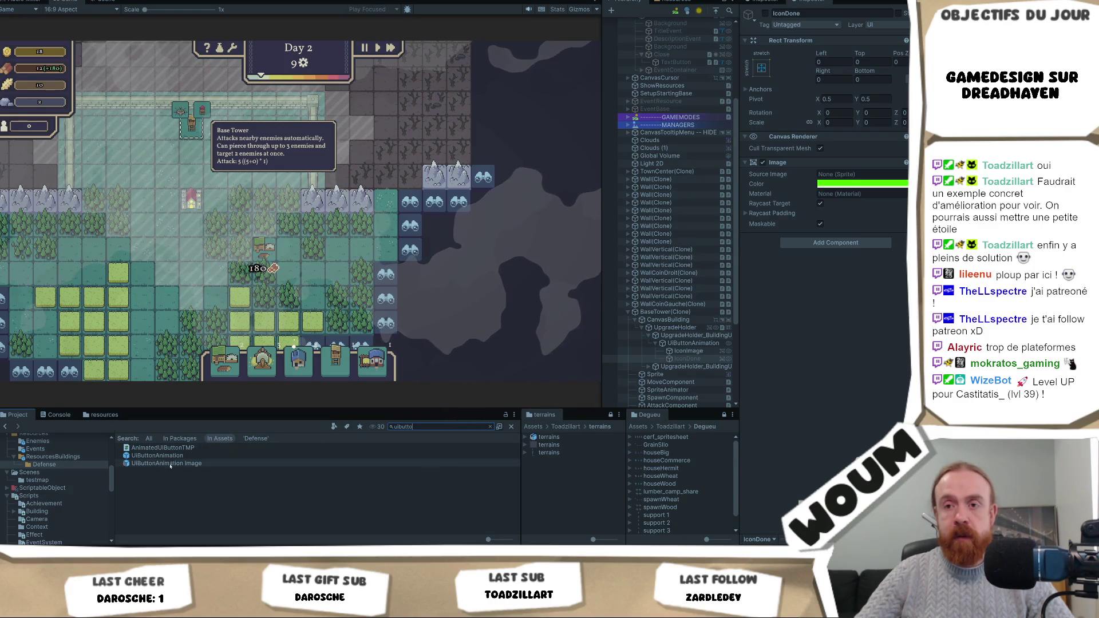
double_click(166, 457)
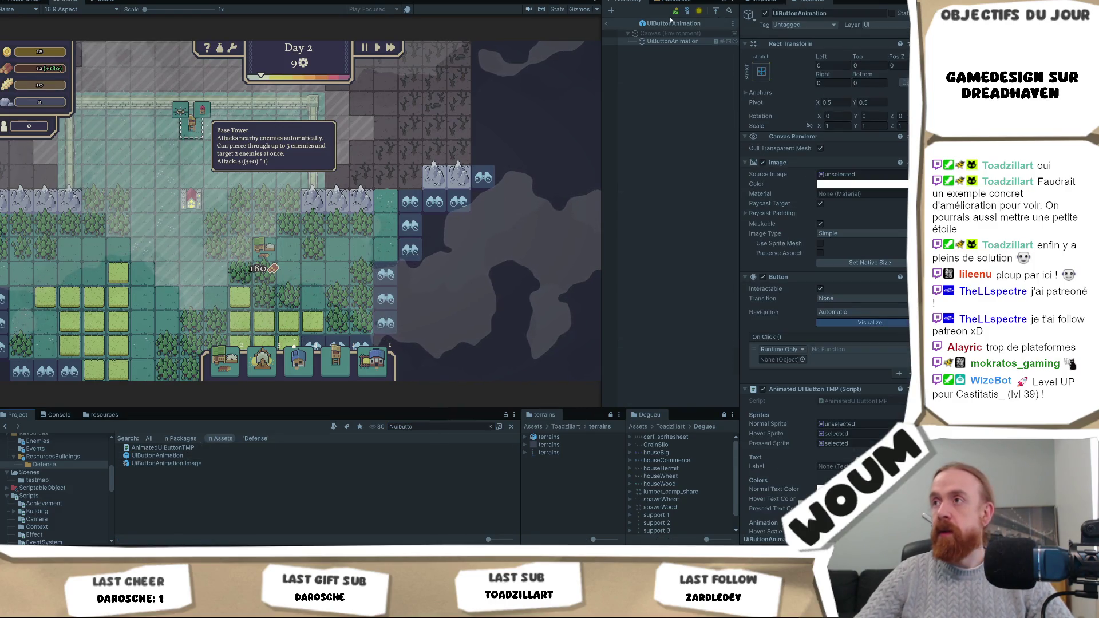
key("Down")
key("Return")
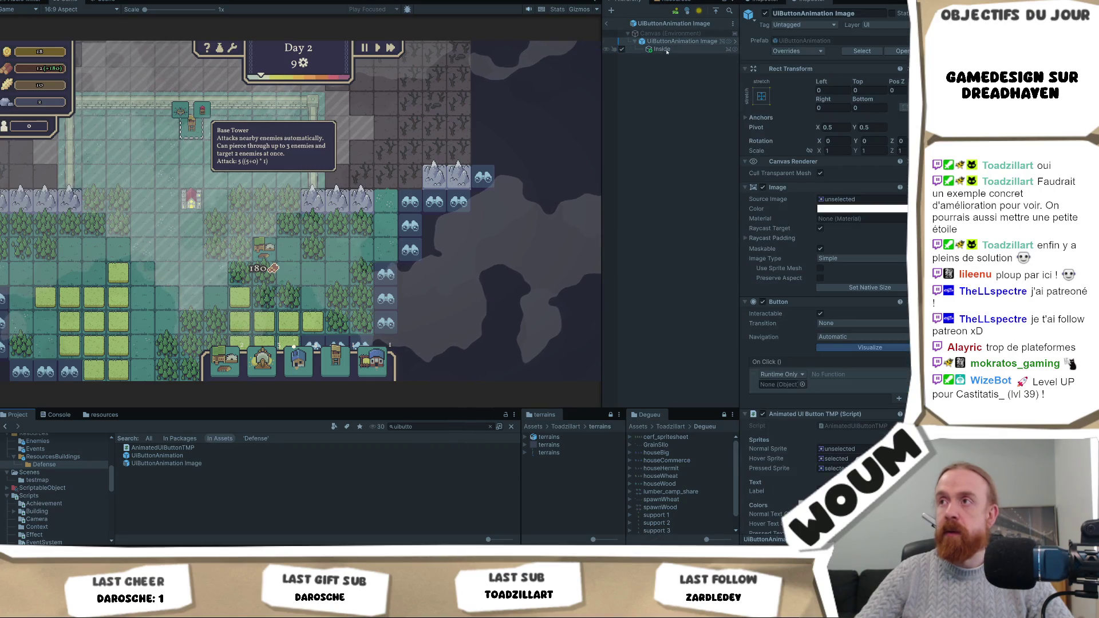
double_click(238, 457)
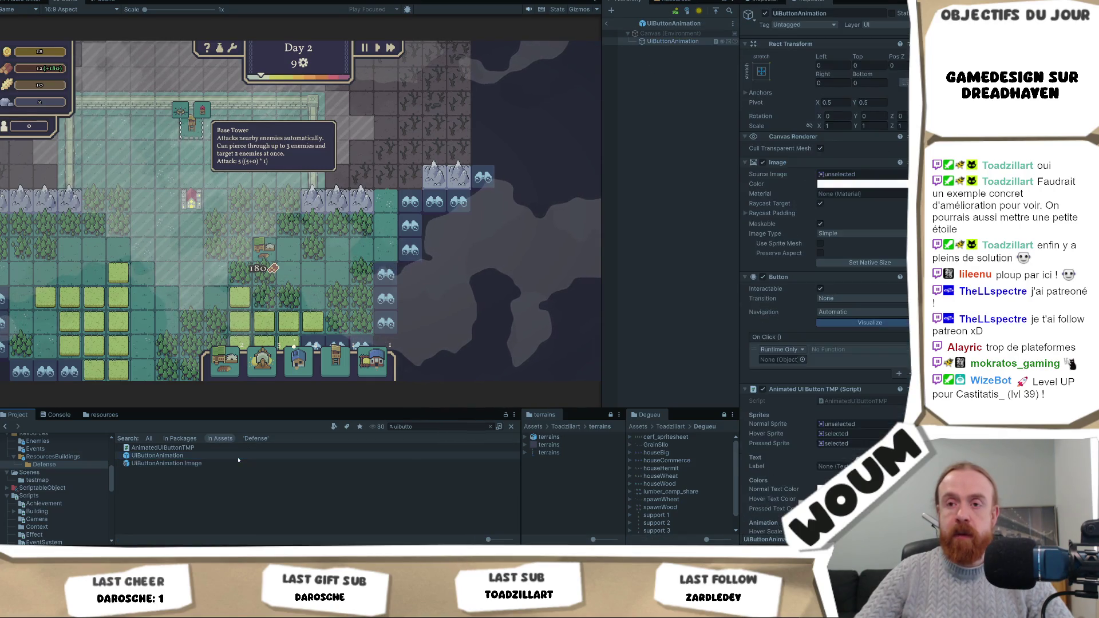
Step: Clear the search, open the Baliste prefab, and open UpgradeHolder's upgrade item prefab
key("ctrl+f")
key("BackSpace")
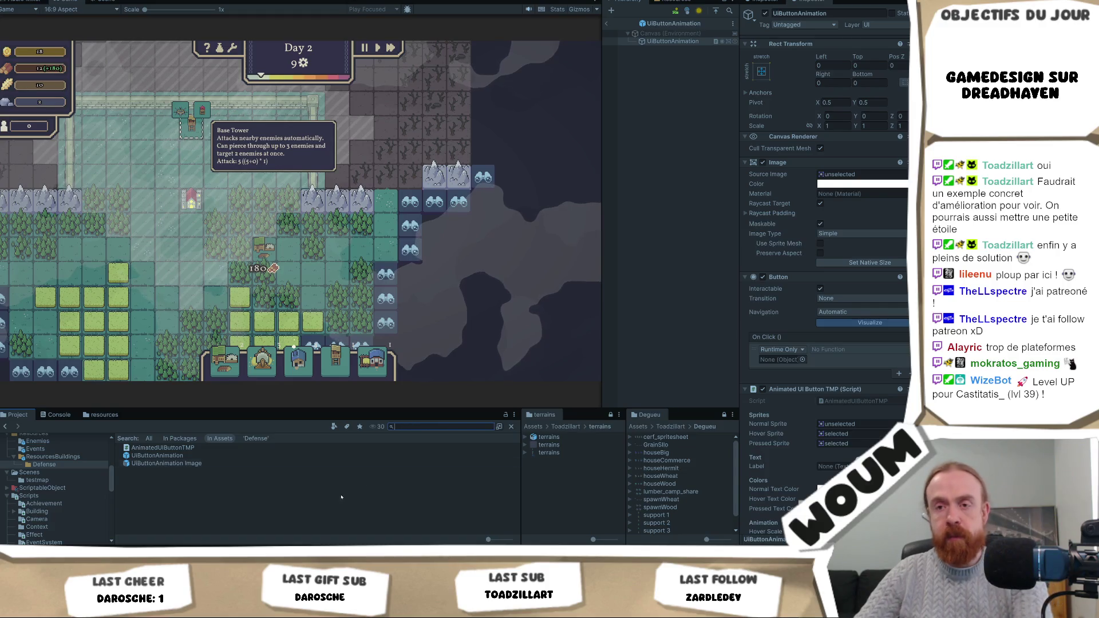
scroll(287, 498, "down", 5)
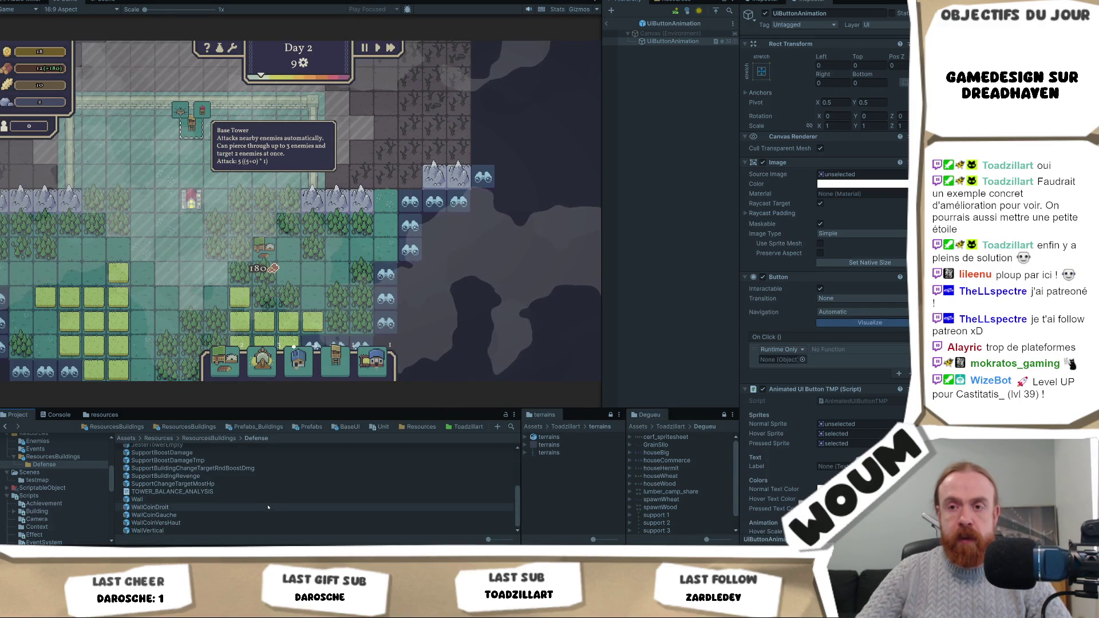
scroll(267, 507, "up", 5)
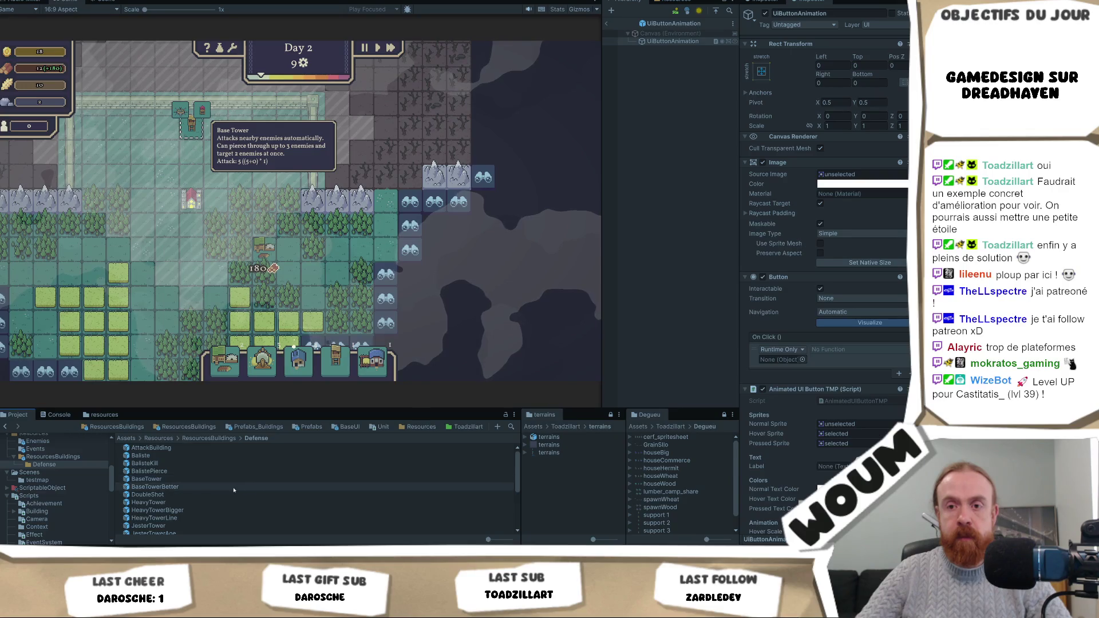
double_click(207, 456)
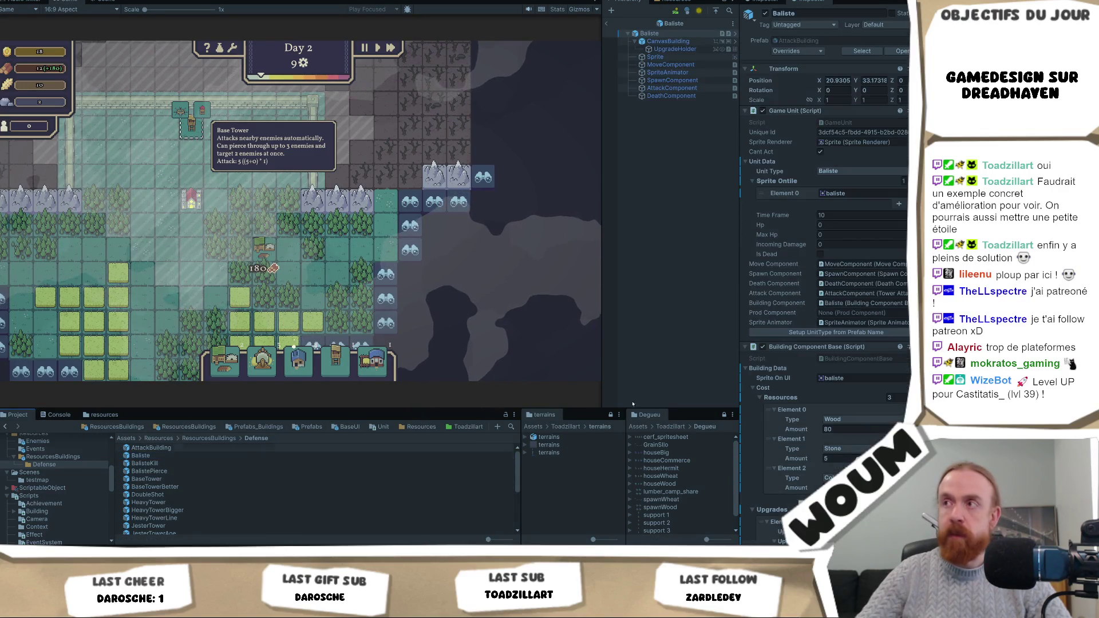
left_click(689, 50)
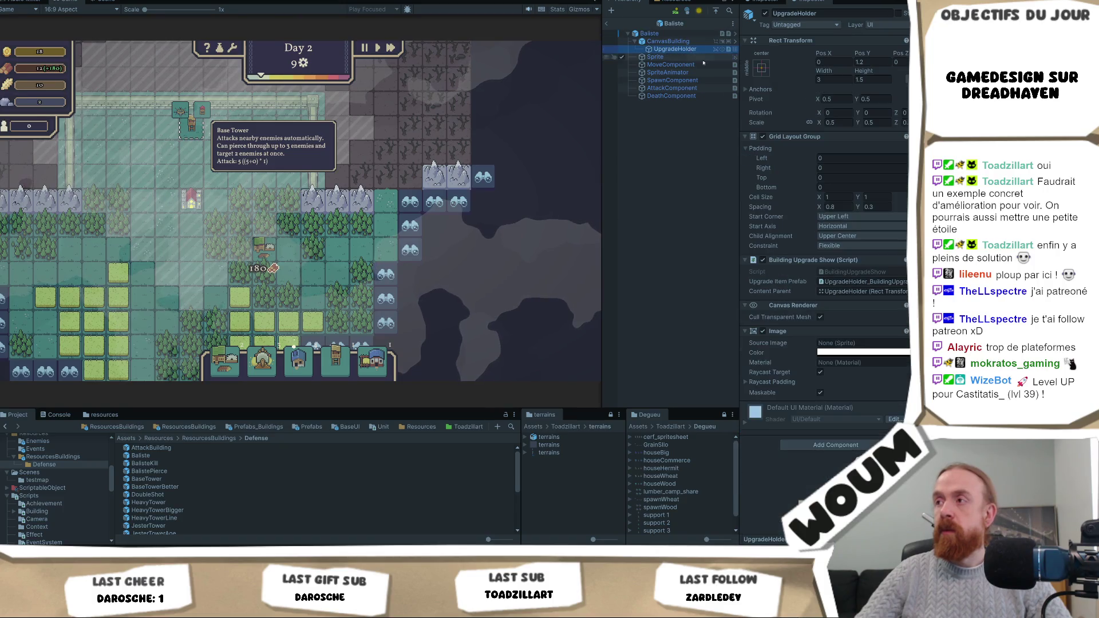
double_click(887, 284)
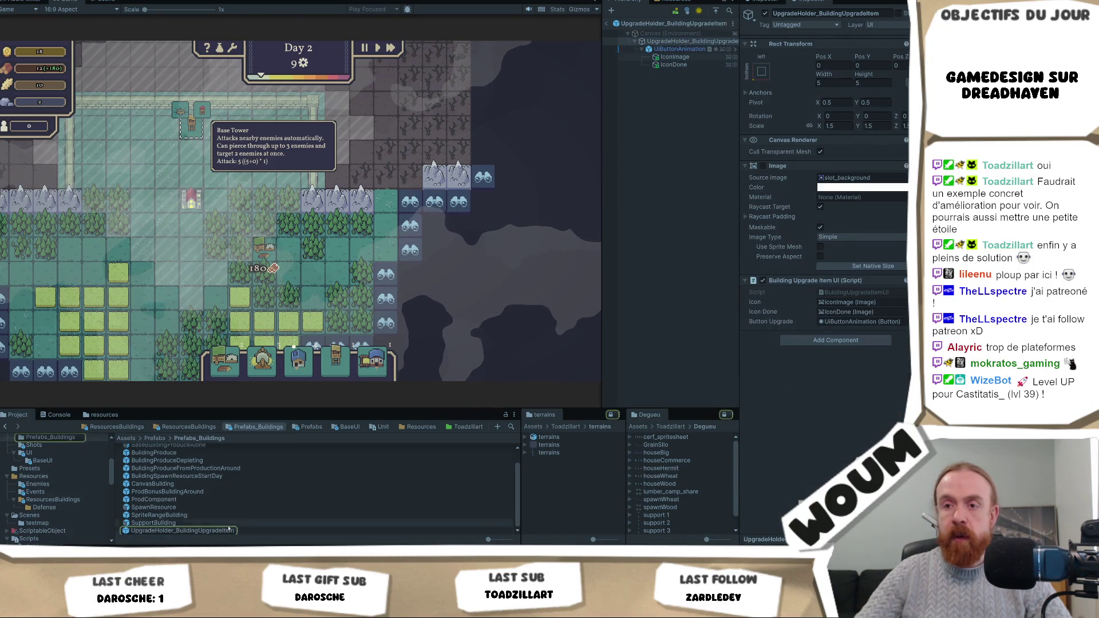
Step: Set IconDone's Rect Transform scale to 1, then to 0.1, viewing it in the Scene
left_click(684, 66)
left_click(836, 123)
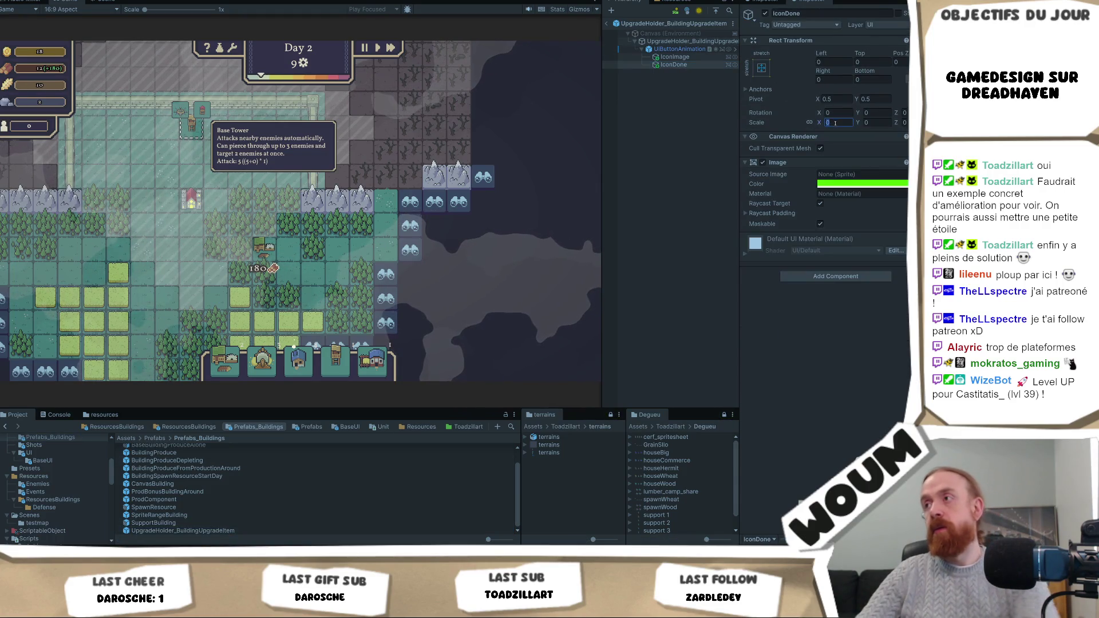
type("1")
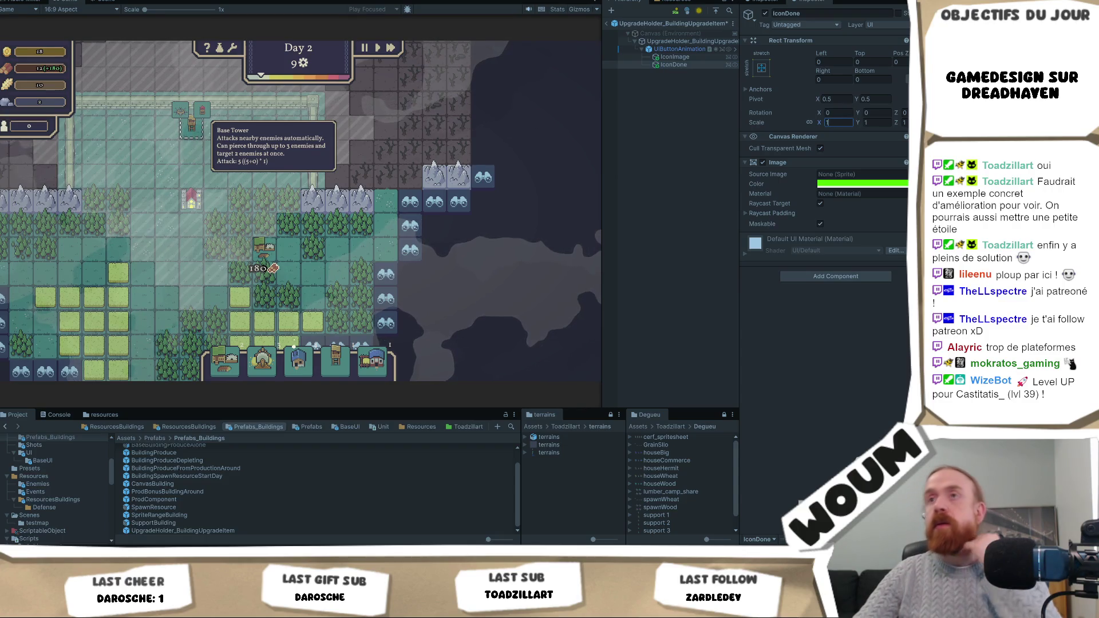
left_click(105, 2)
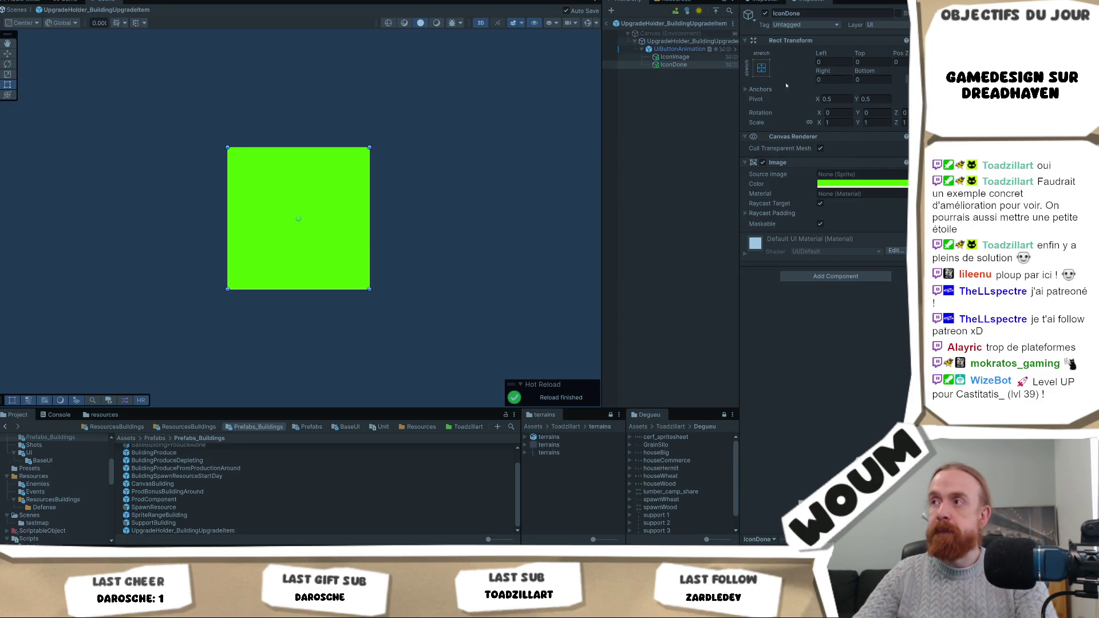
left_click(831, 122)
type("0.1")
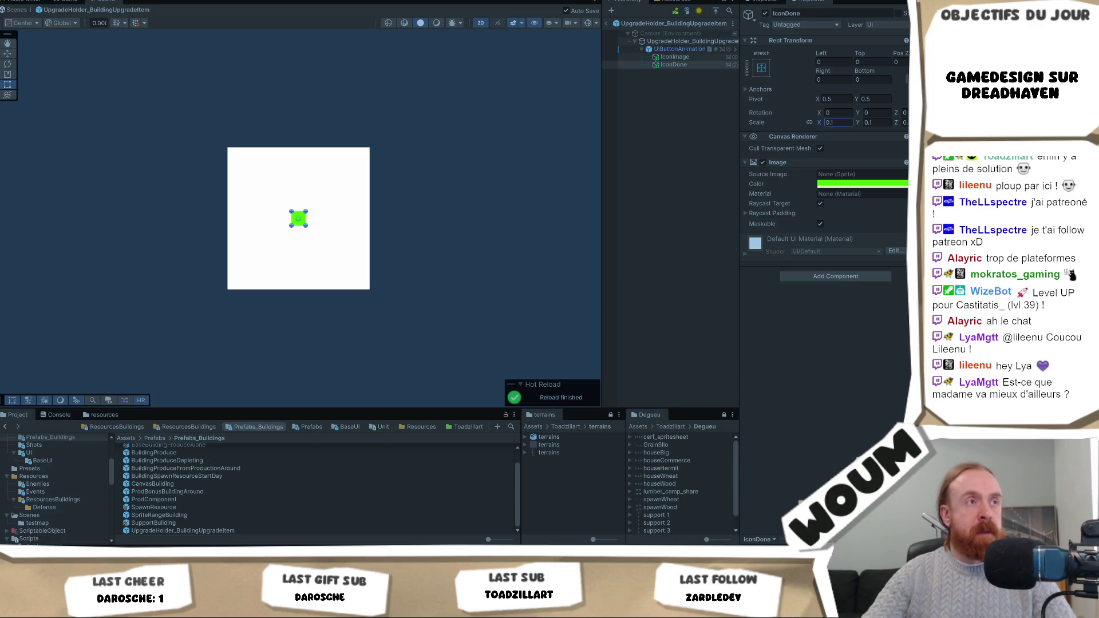
Step: Switch to the browser and go to the kenney.nl assets site in a new tab
key("alt+Tab")
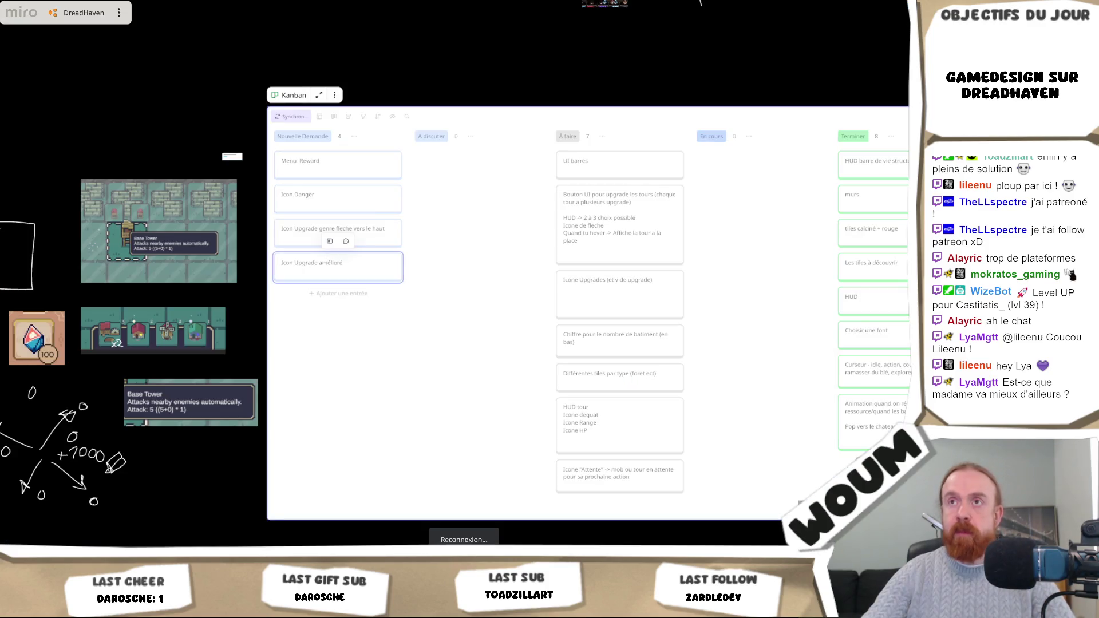
key("ctrl+t")
left_click(326, 192)
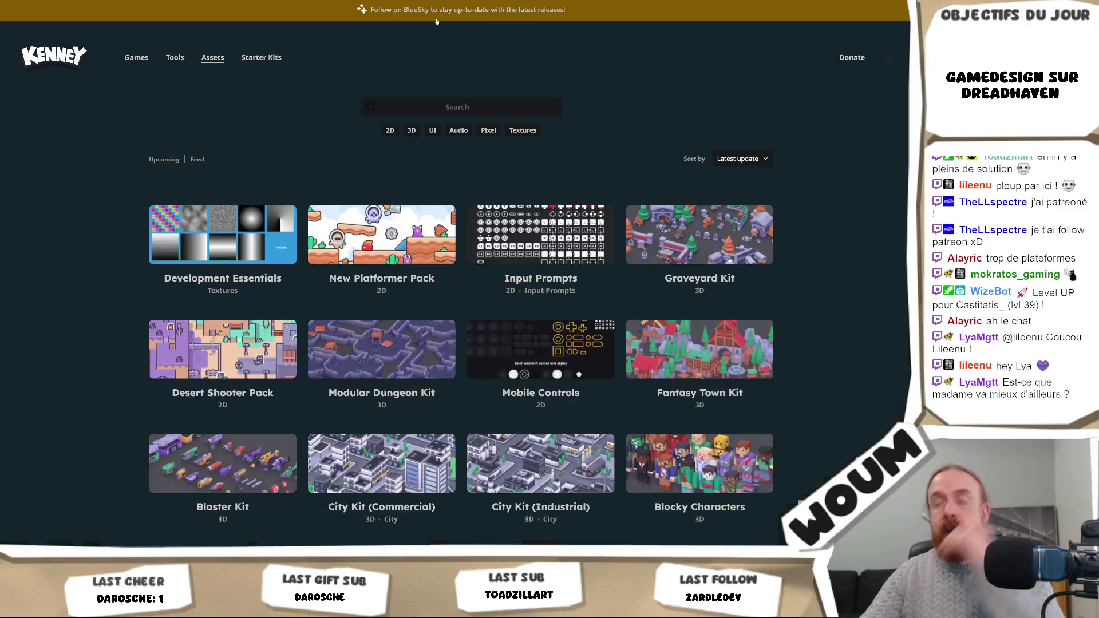
Step: Search the Kenney catalogue for 'arrow', then clear the search and filter
scroll(735, 233, "down", 3)
scroll(734, 233, "up", 3)
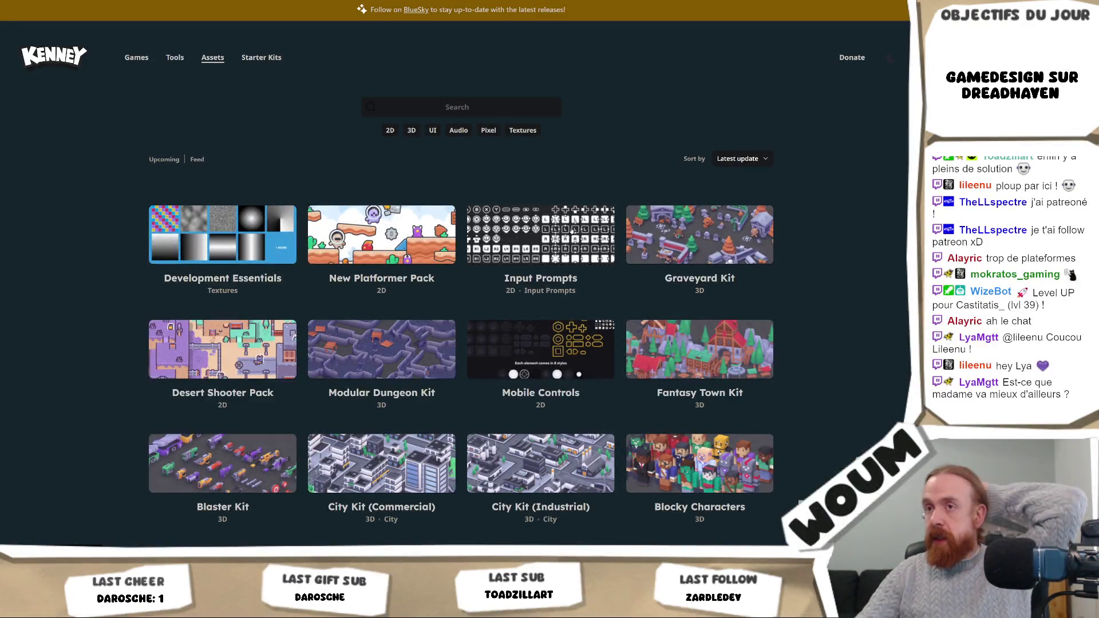
left_click(458, 107)
type("arrow")
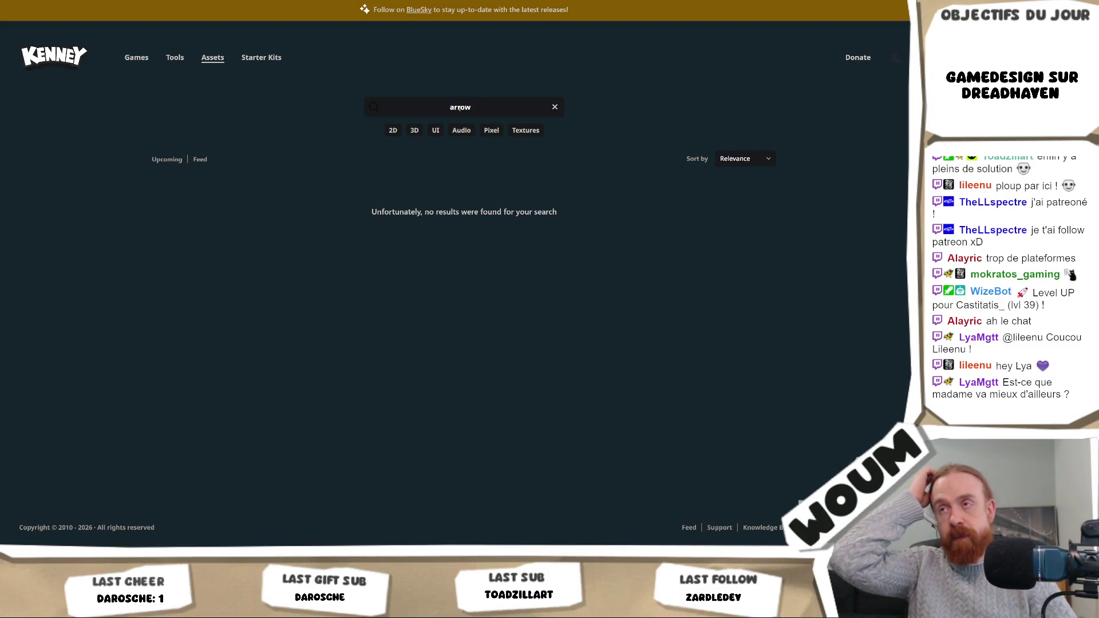
double_click(459, 107)
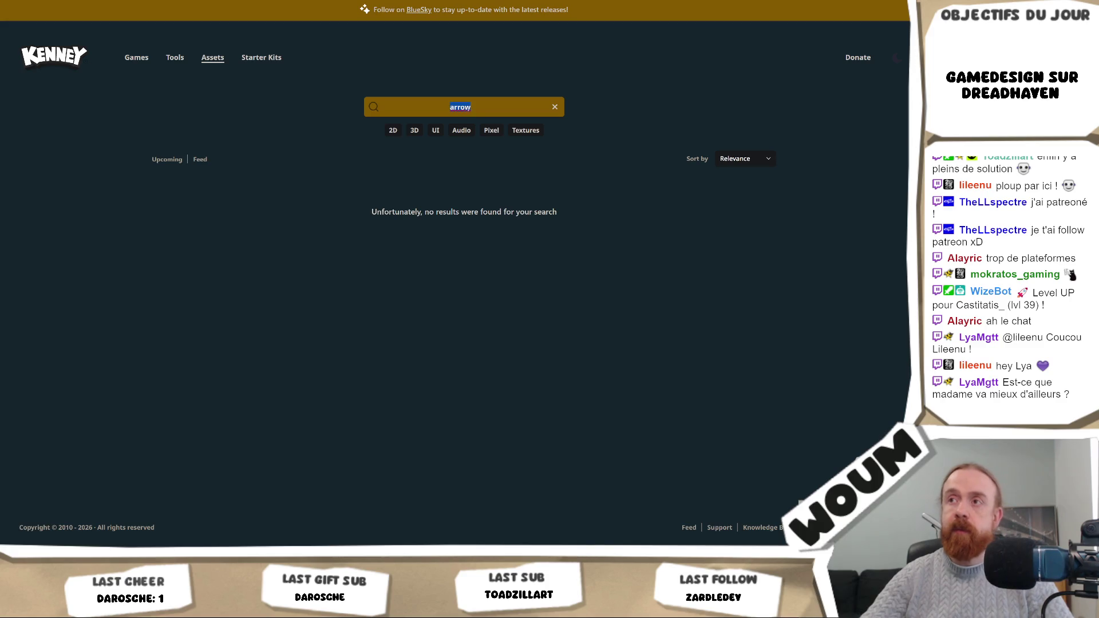
key("BackSpace")
left_click(436, 130)
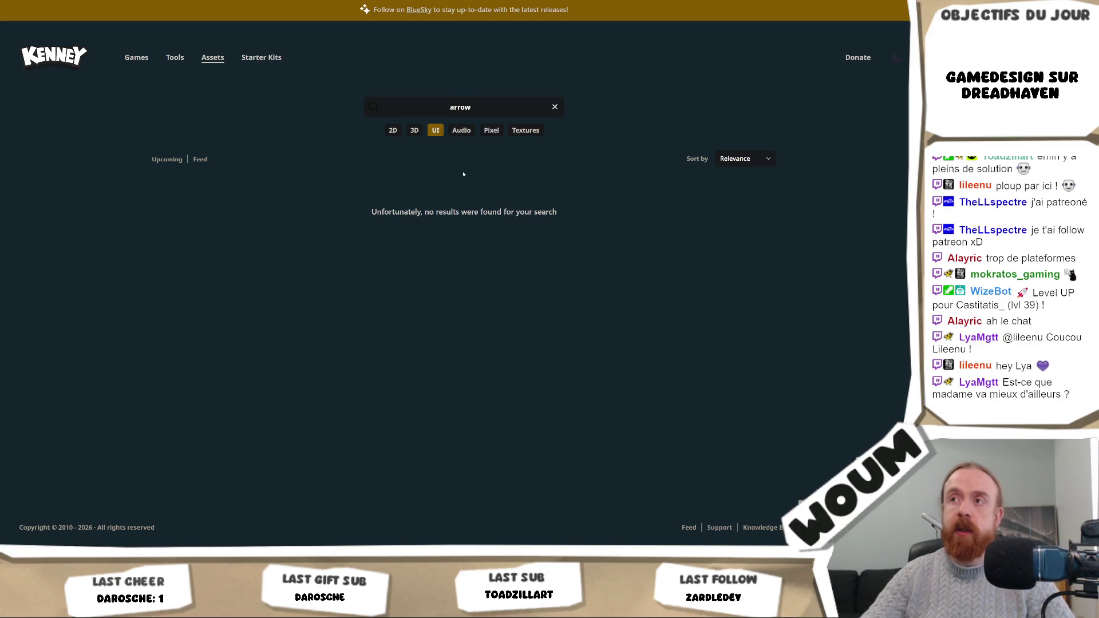
left_click(557, 110)
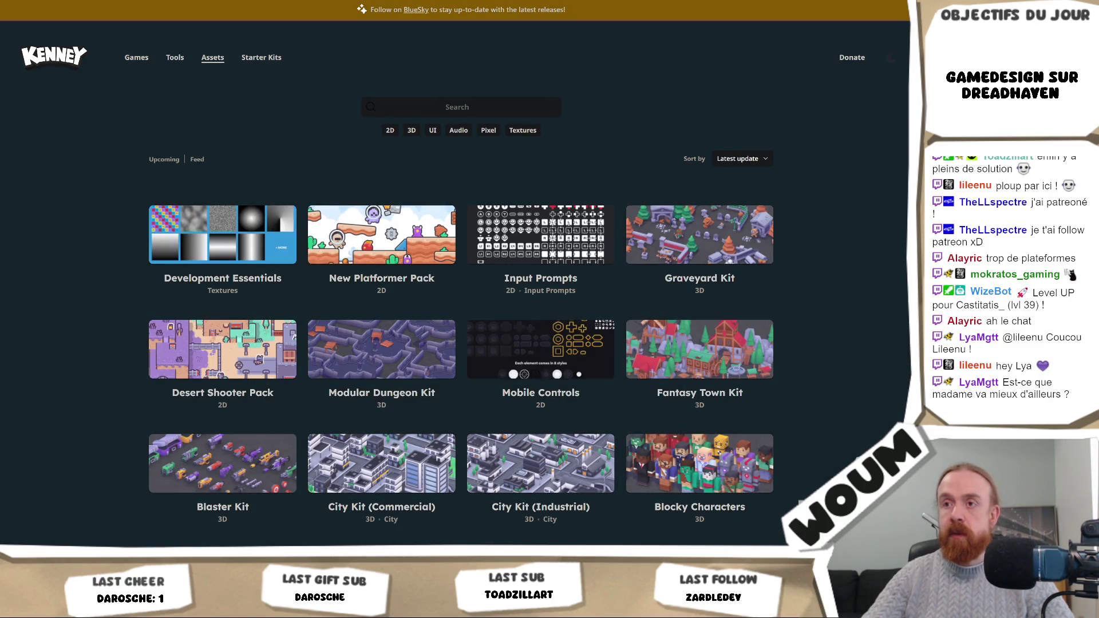
Step: Filter to UI packs, go to page 2, and open the Game Icons pack
scroll(455, 286, "down", 1)
scroll(461, 286, "down", 2)
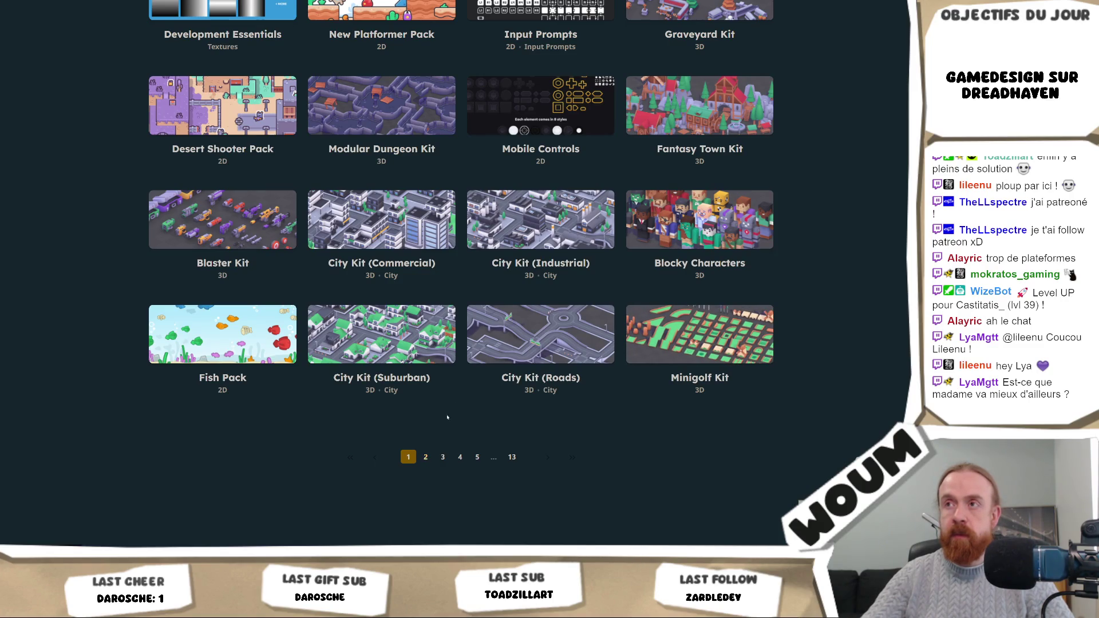
scroll(447, 417, "up", 3)
left_click(432, 130)
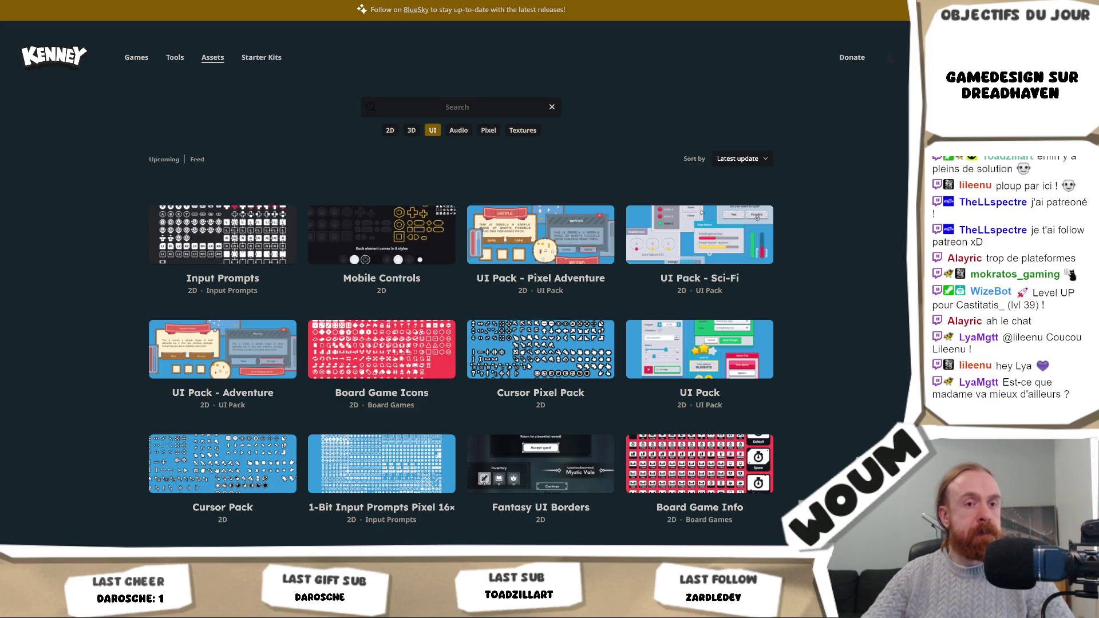
scroll(408, 434, "down", 3)
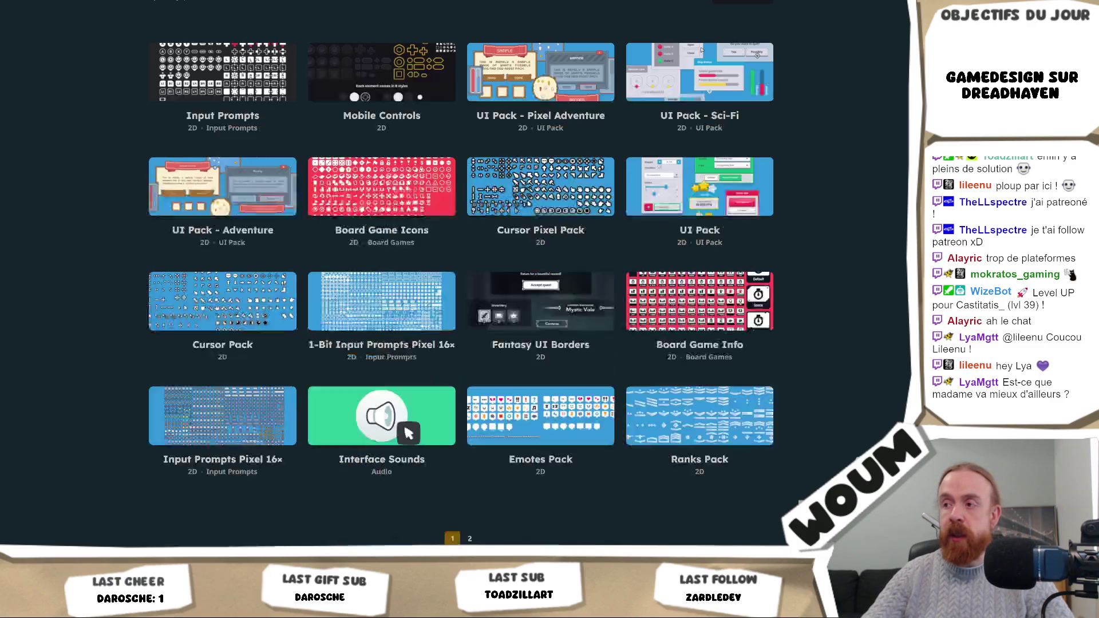
scroll(455, 344, "up", 3)
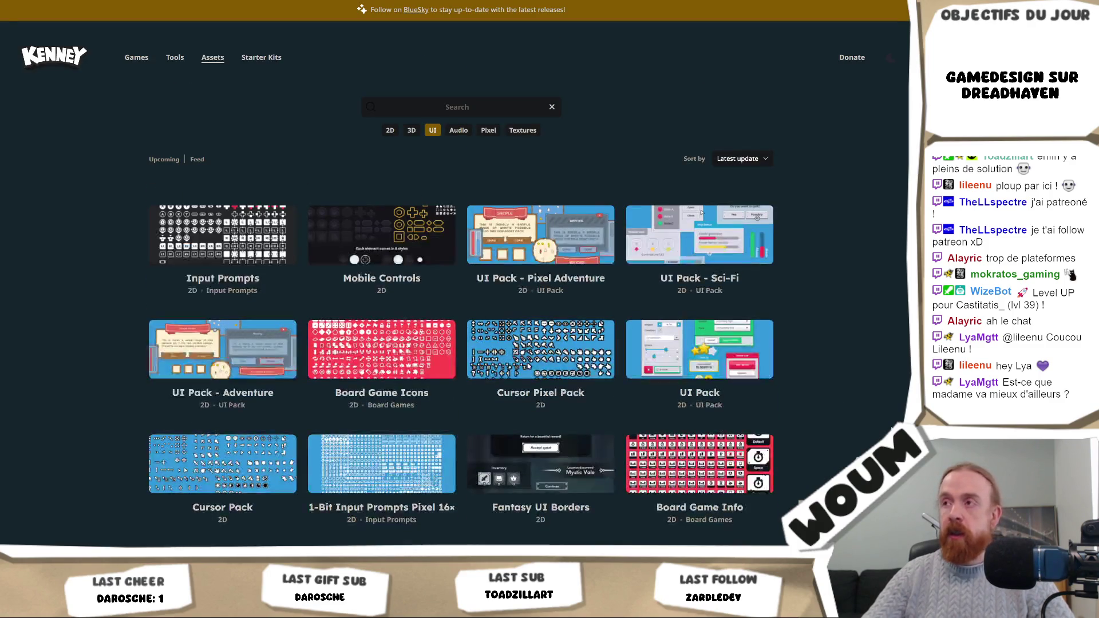
scroll(702, 212, "down", 5)
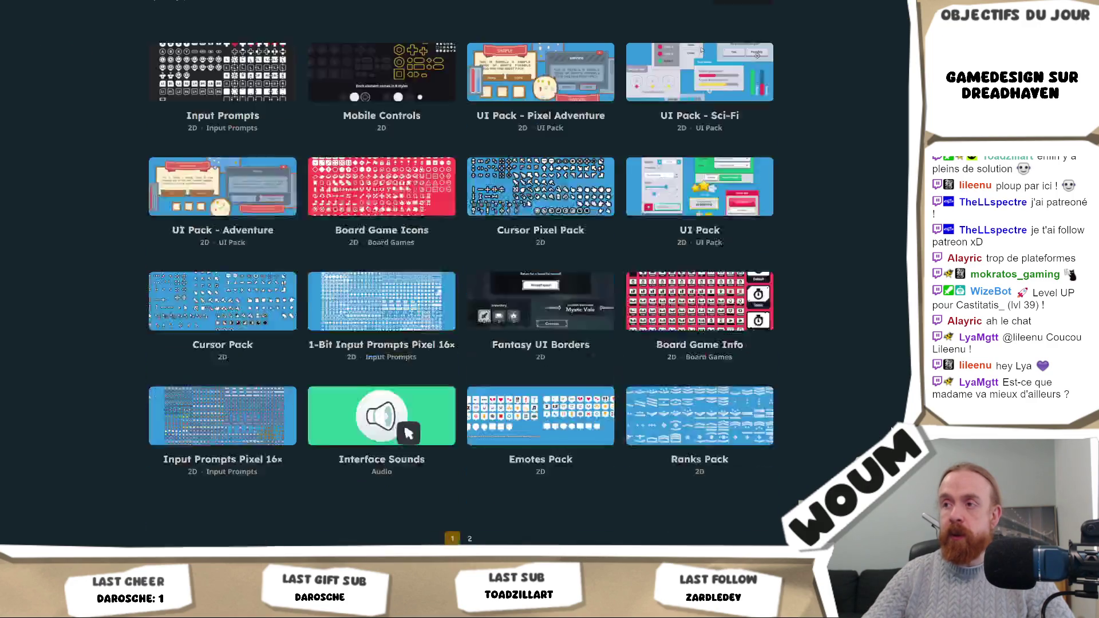
left_click(470, 458)
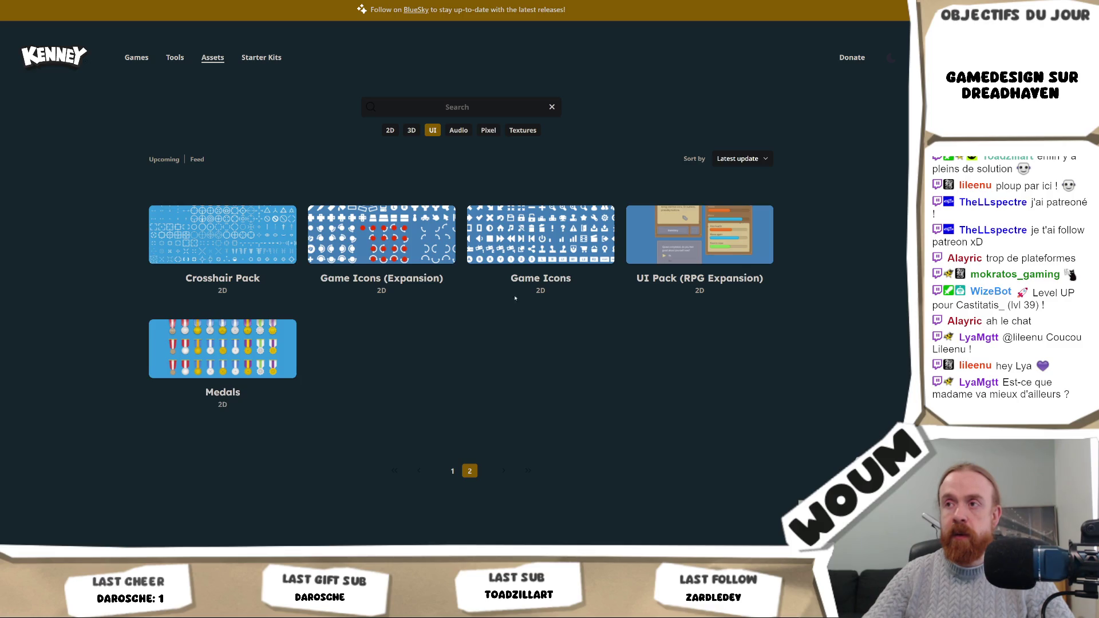
left_click(553, 240)
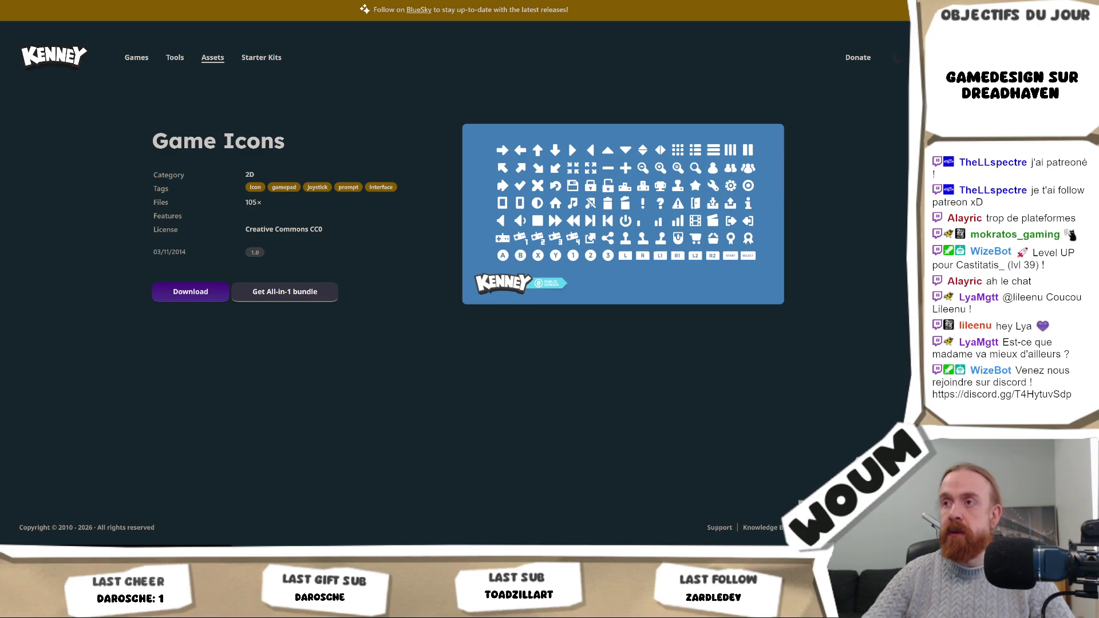
Step: Download the Game Icons pack without donating and return to Unity
left_click(174, 298)
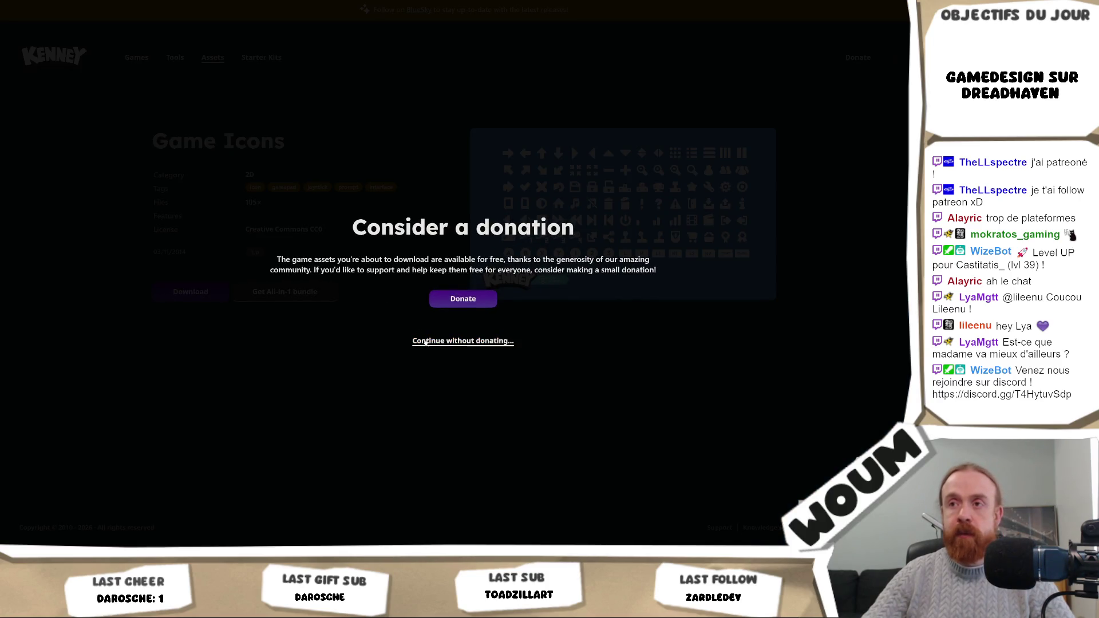
left_click(458, 341)
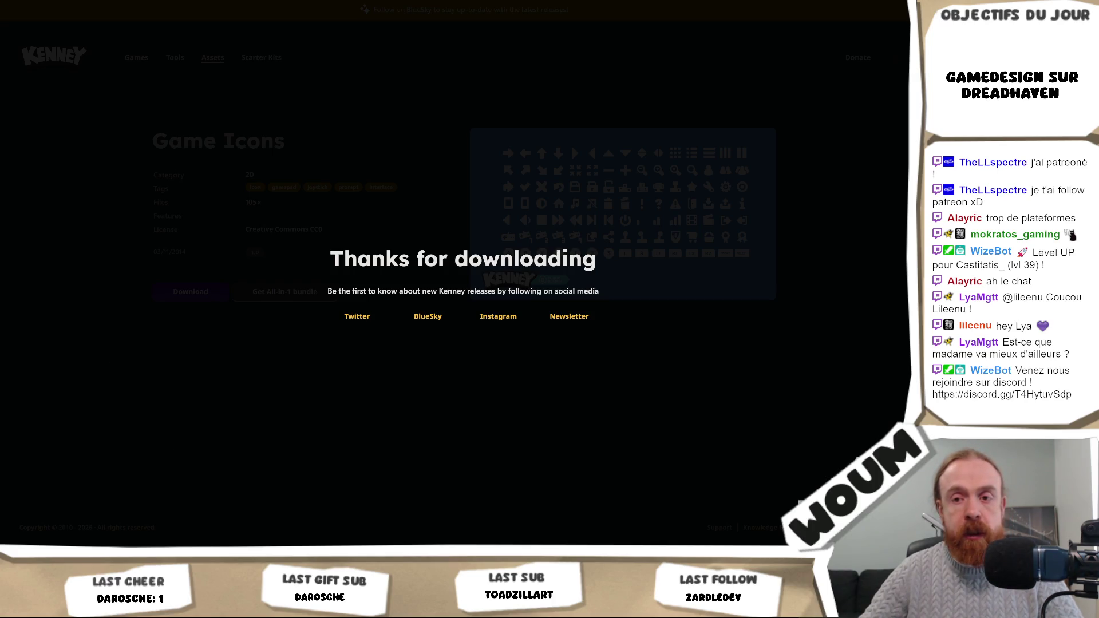
key("alt+Tab")
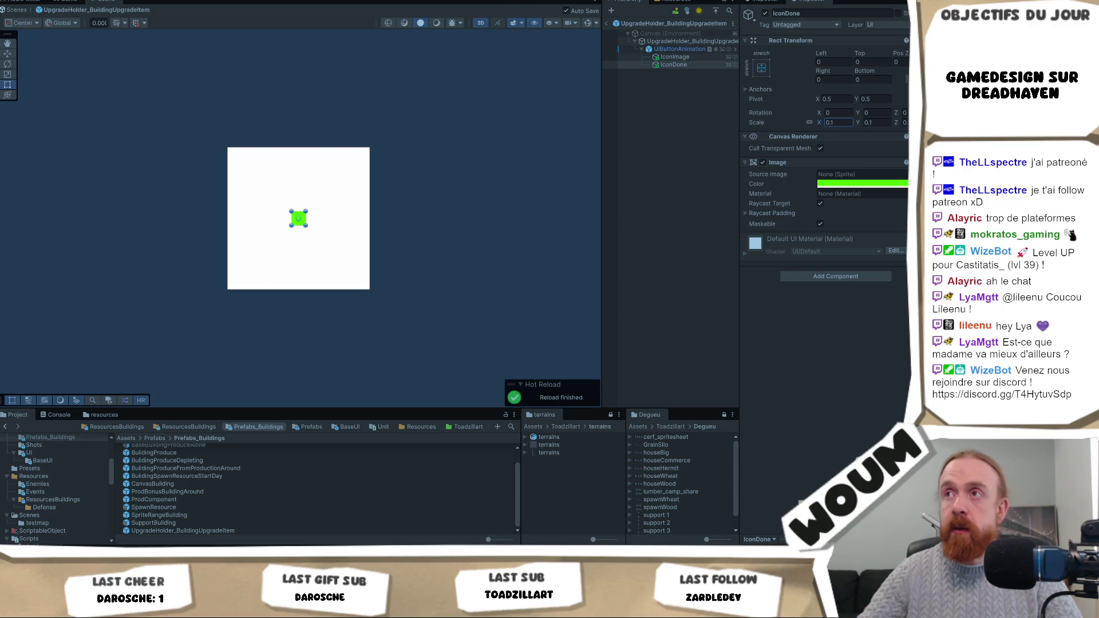
Step: Open the Assets/Graphics folder and select the imported kenney_game-icons (2) folder
key("ctrl+p")
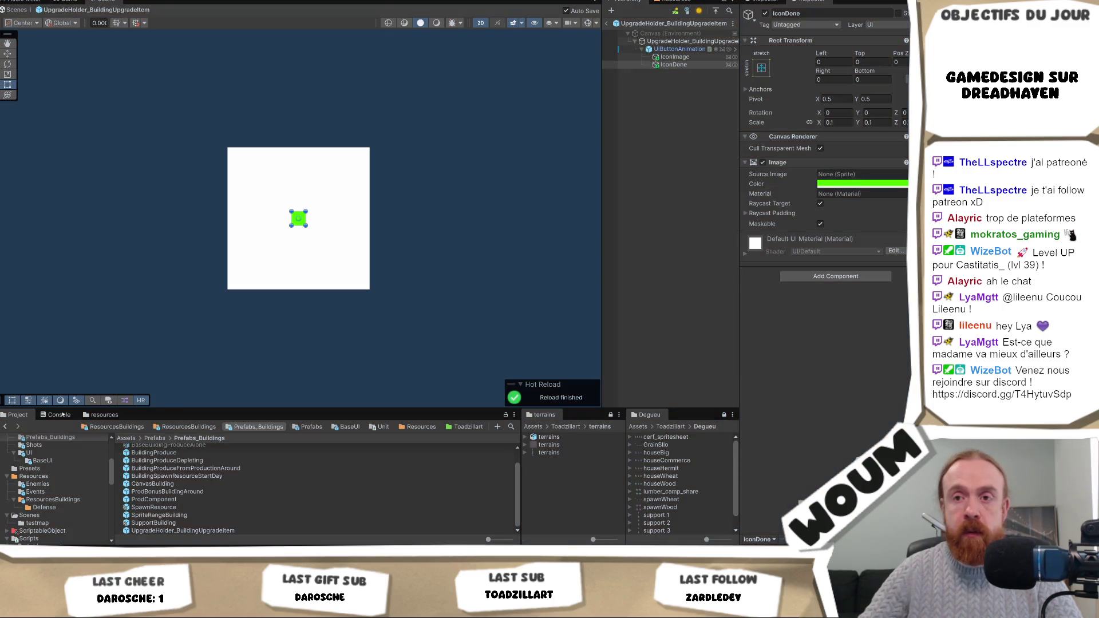
left_click(117, 426)
scroll(57, 451, "up", 5)
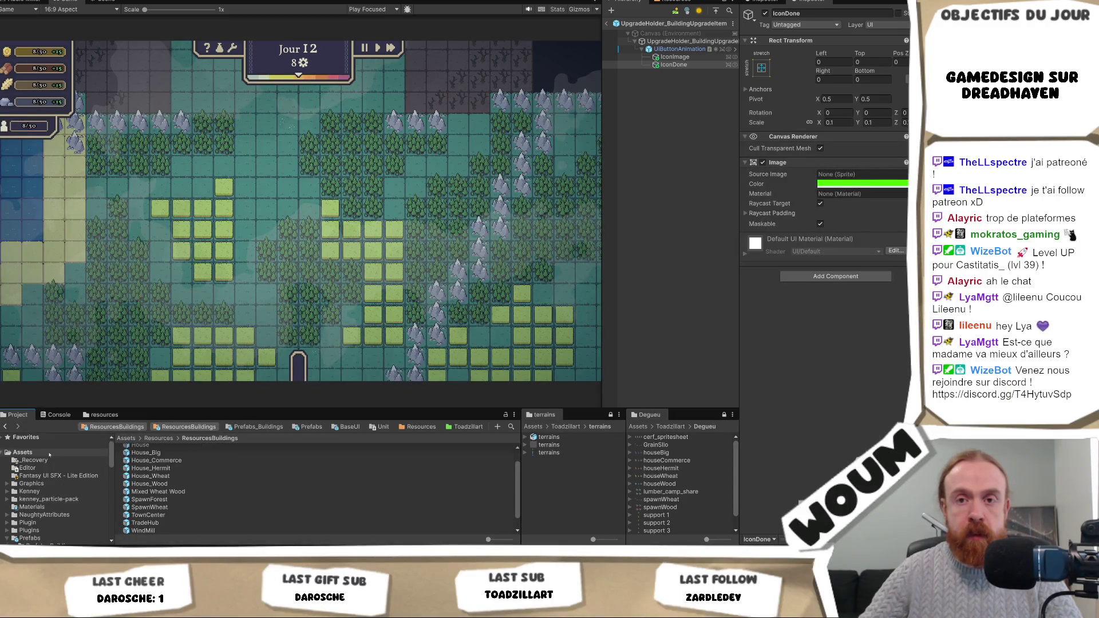
scroll(45, 479, "down", 2)
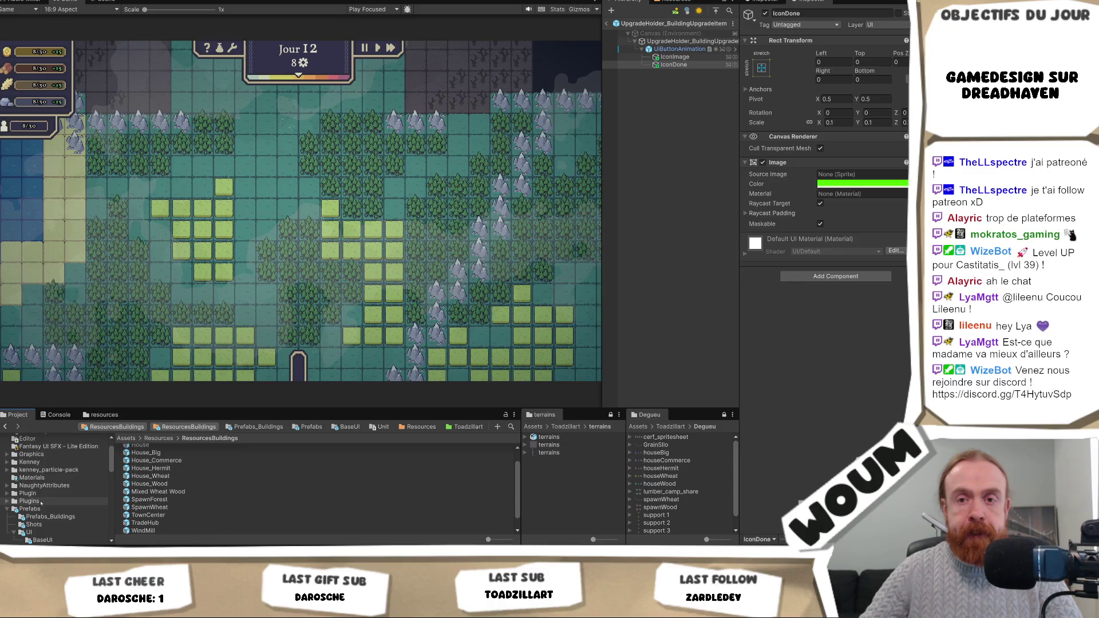
left_click(48, 454)
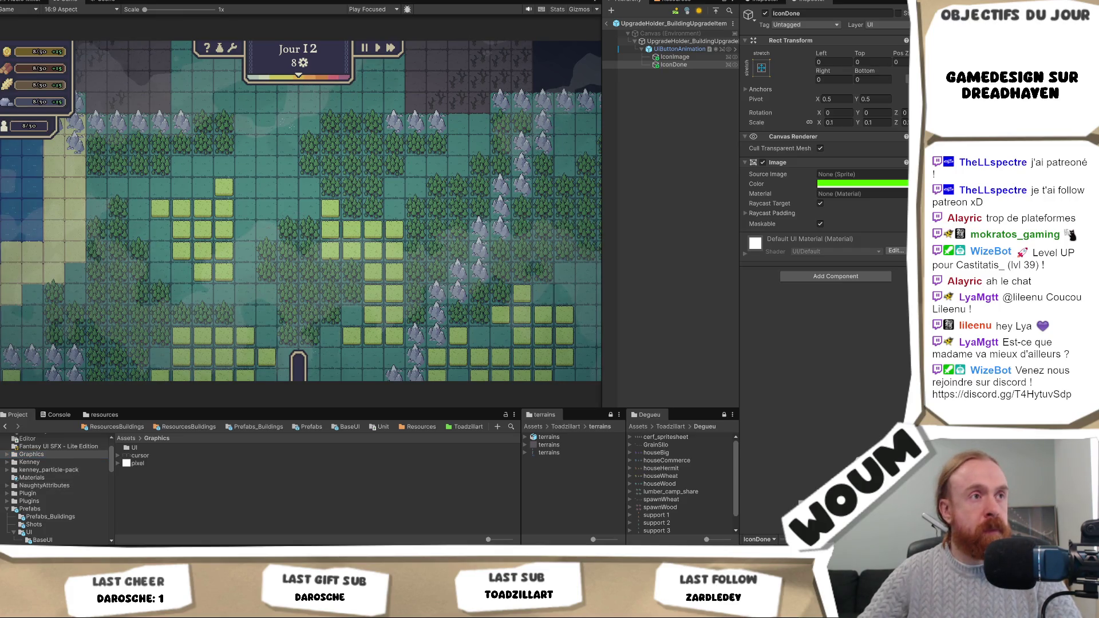
left_click(356, 496)
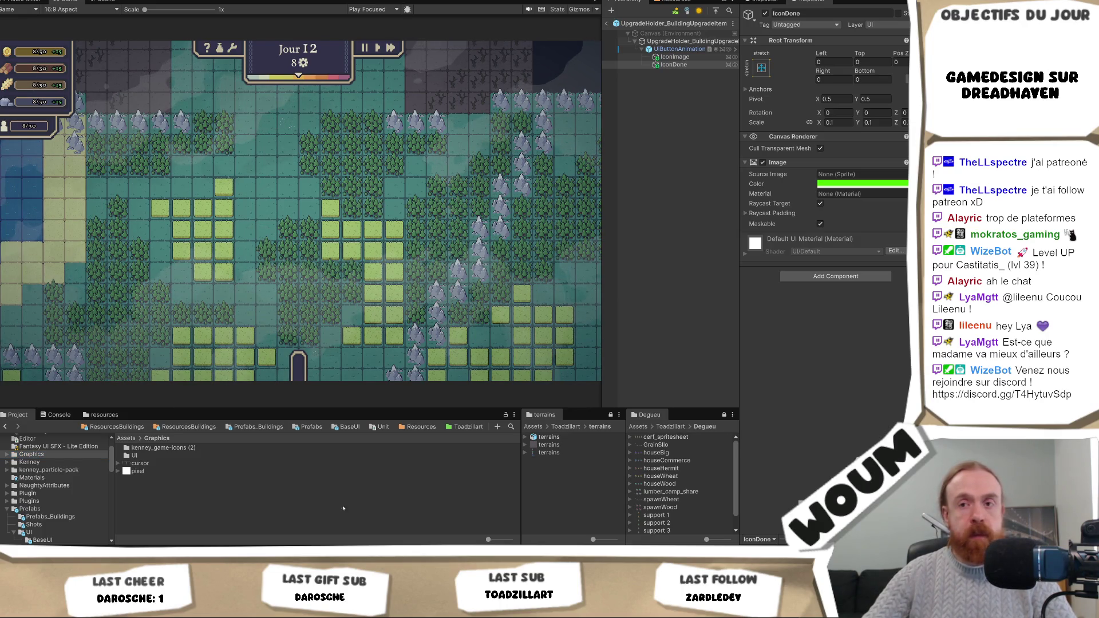
left_click(198, 450)
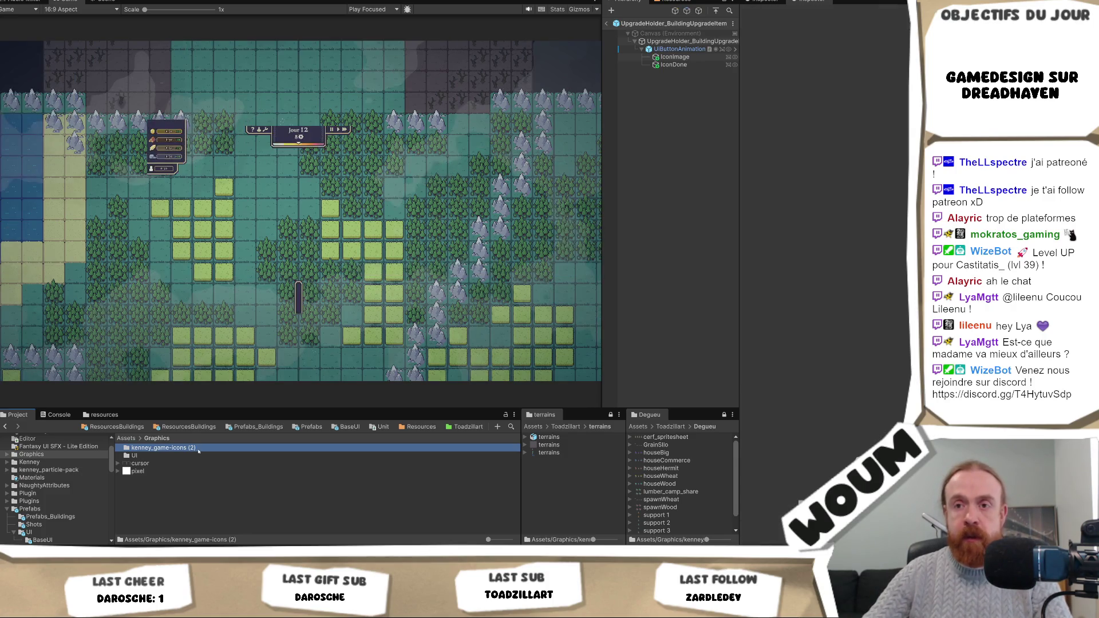
left_click(199, 451)
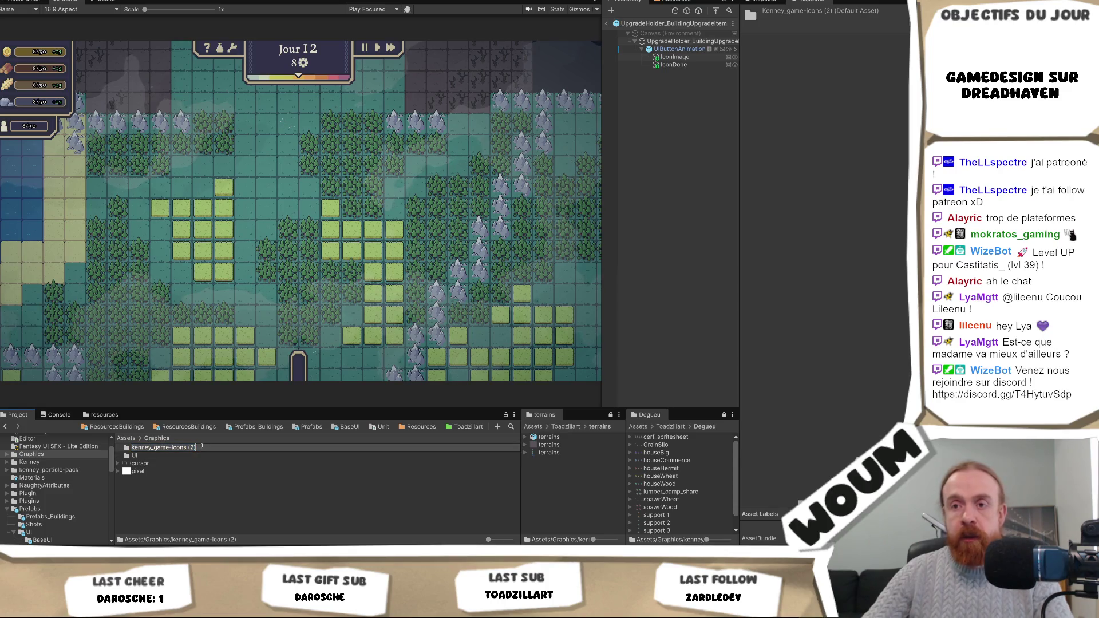
Step: Rename 'kenney_game-icons (2)' to 'kenney_game-icons' and open the folder
key("BackSpace")
key("BackSpace")
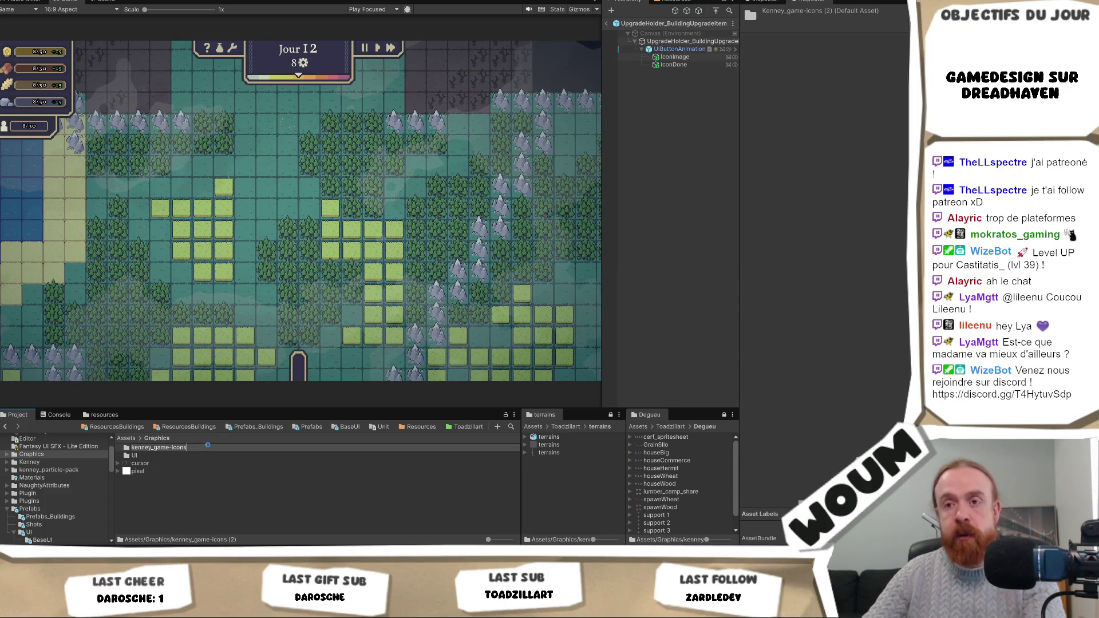
key("Return")
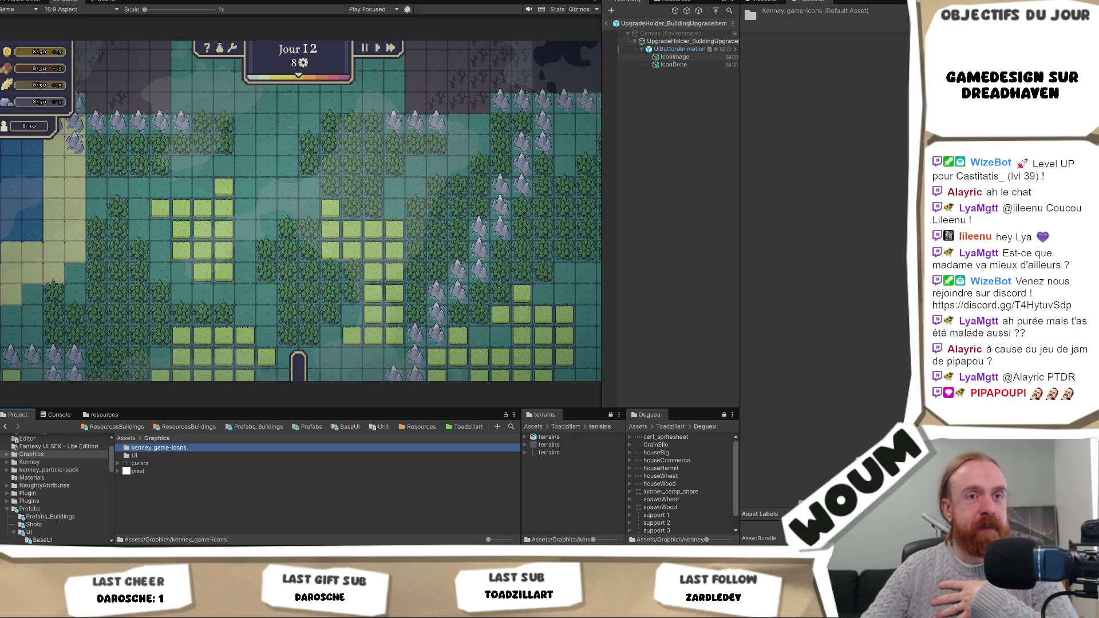
double_click(165, 448)
Step: Drag the checkmark sprite from PNG/White/2x into IconDone's Source Image
double_click(160, 448)
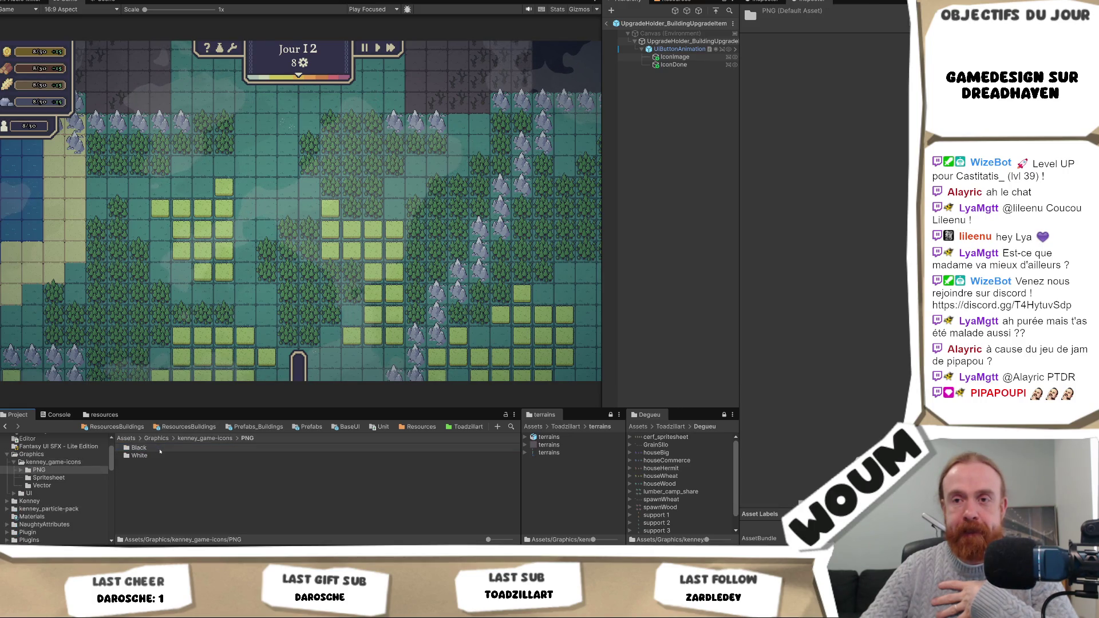
double_click(160, 453)
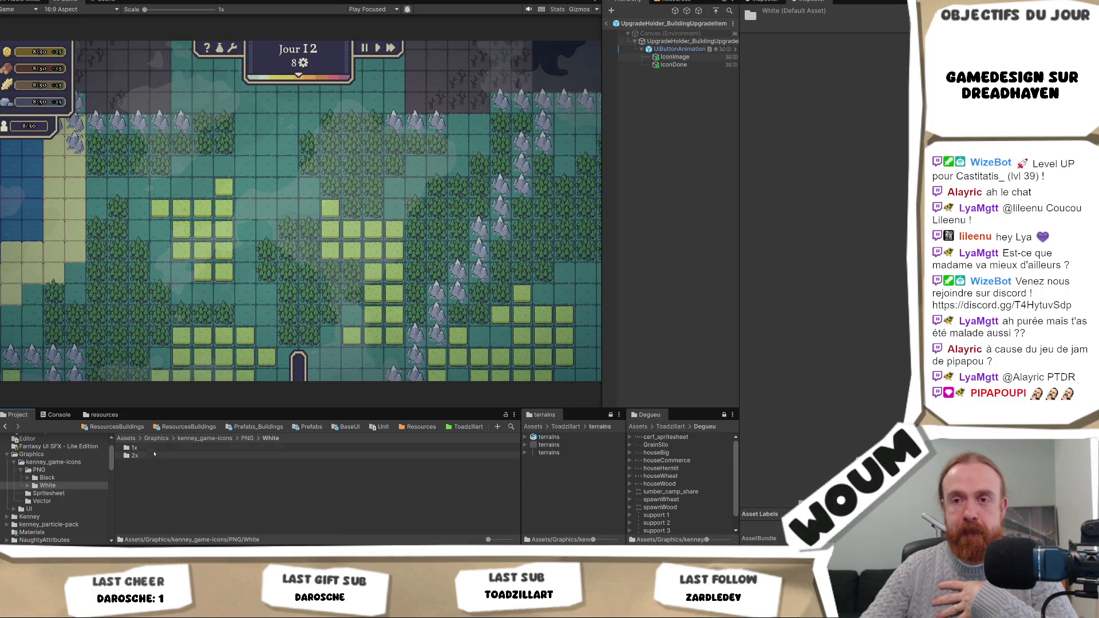
double_click(156, 455)
left_click(673, 65)
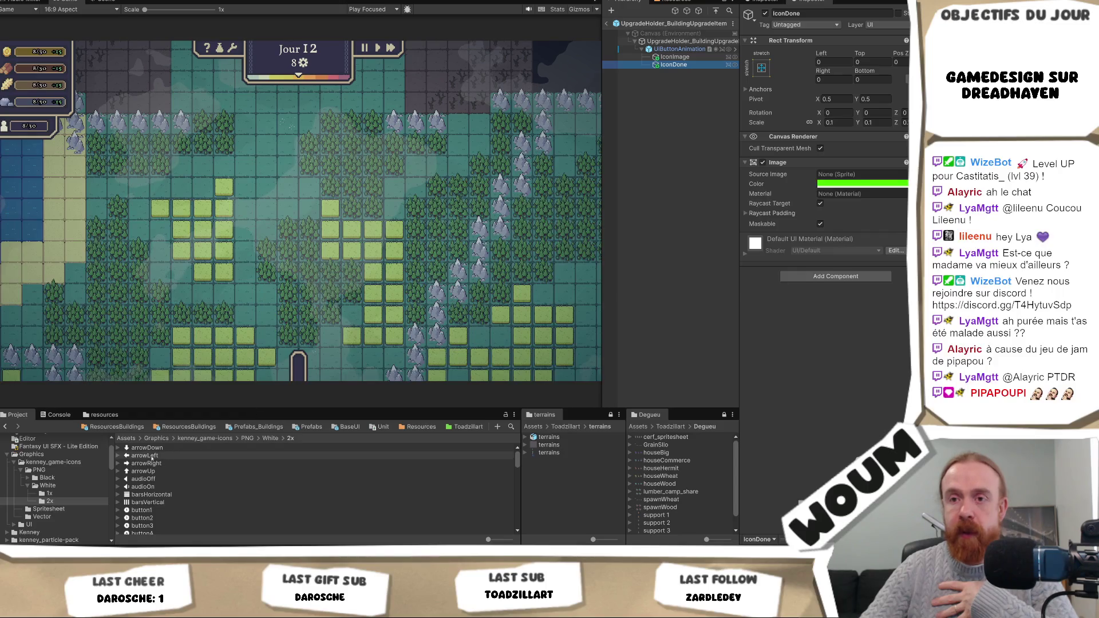
scroll(162, 487, "down", 5)
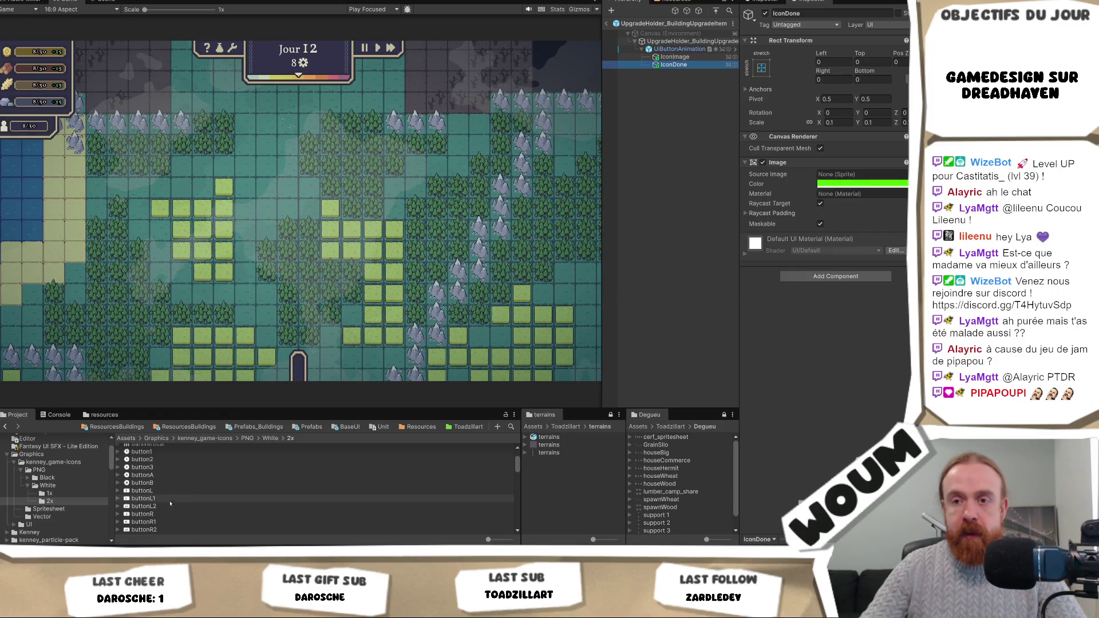
scroll(169, 517, "down", 3)
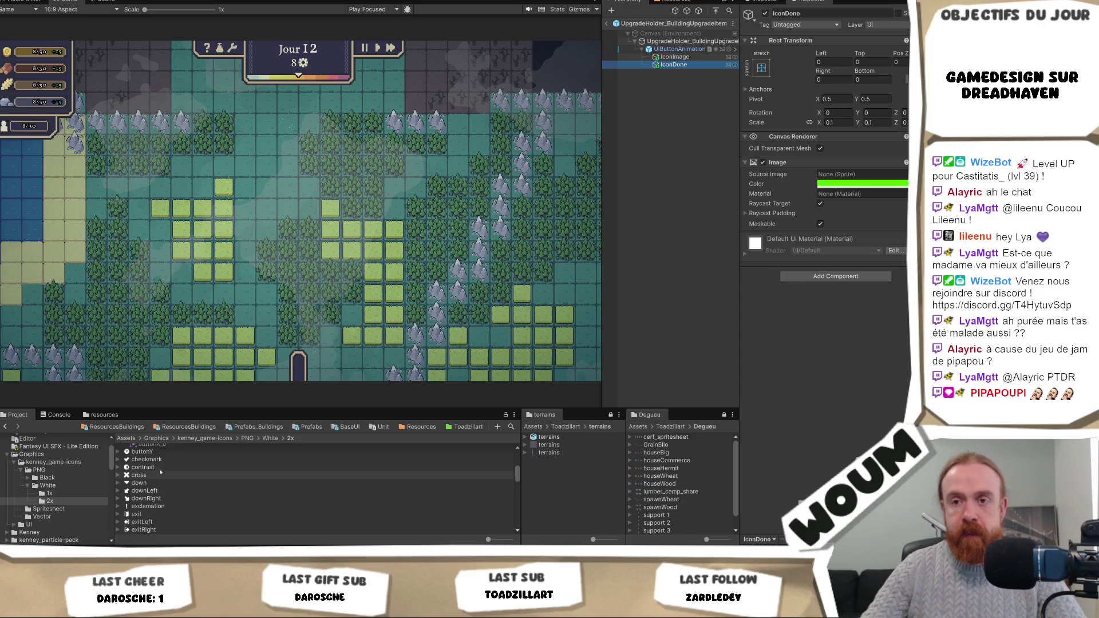
mouse_move(162, 458)
left_mouse_down()
mouse_move(869, 166)
mouse_move(859, 174)
left_mouse_up()
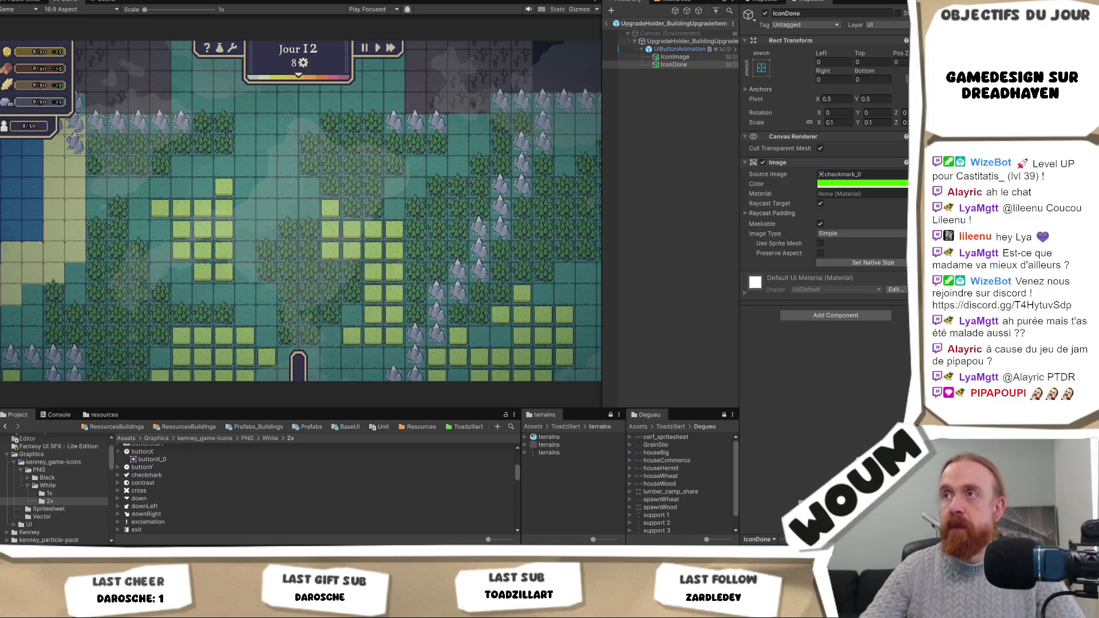
left_click(105, 2)
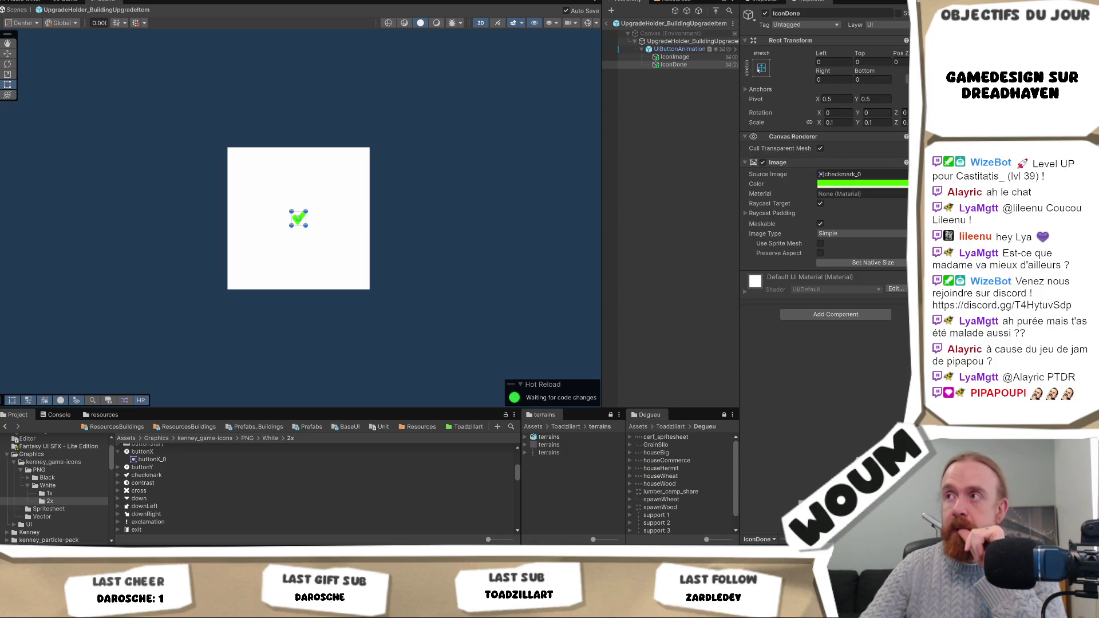
Step: Anchor IconDone to the middle-centre preset and check the checkmark texture's import settings
left_click(759, 68)
left_click(816, 166)
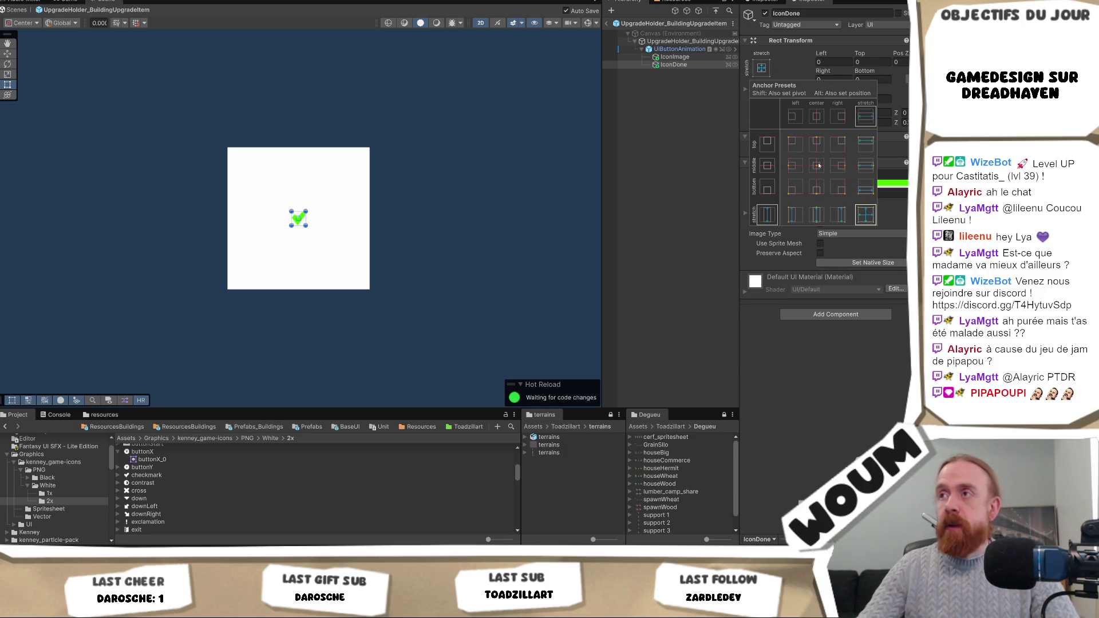
left_click(838, 192)
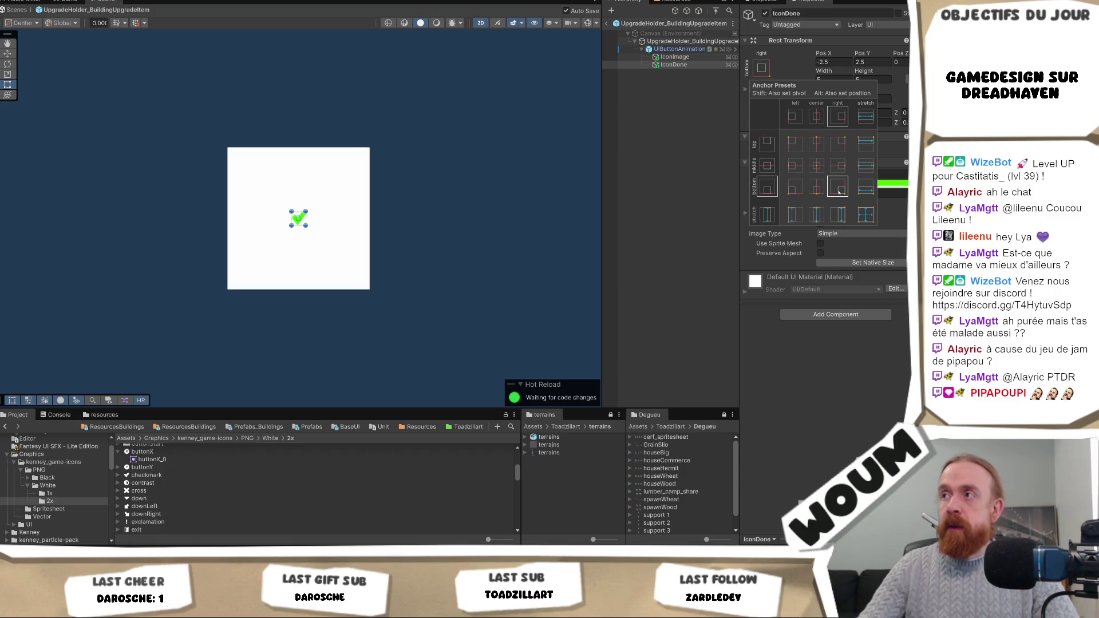
left_click(816, 165)
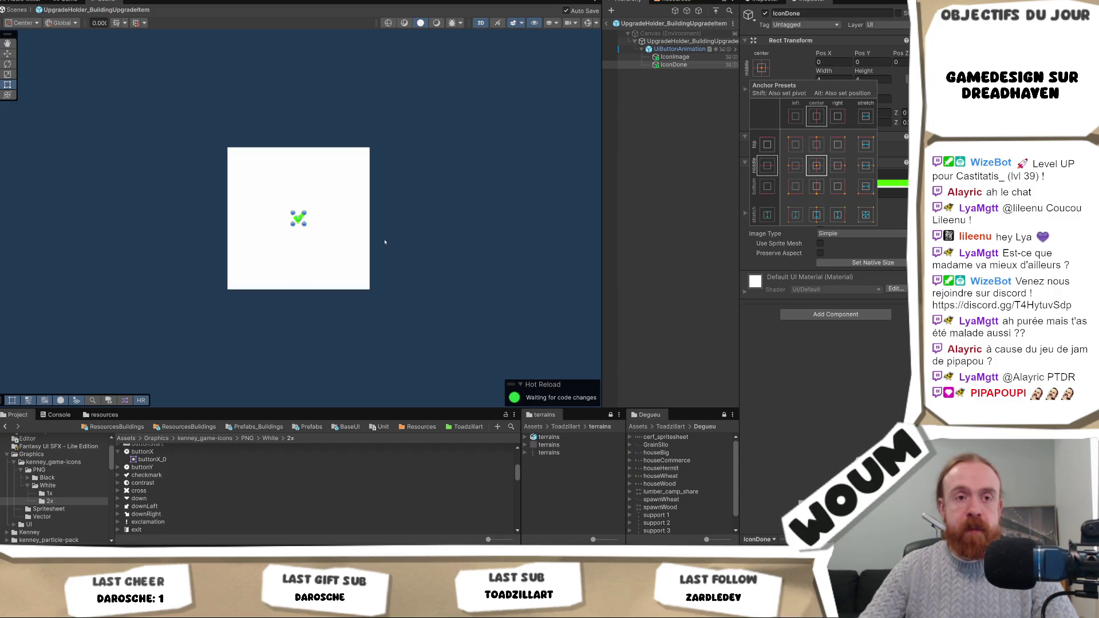
left_click(871, 420)
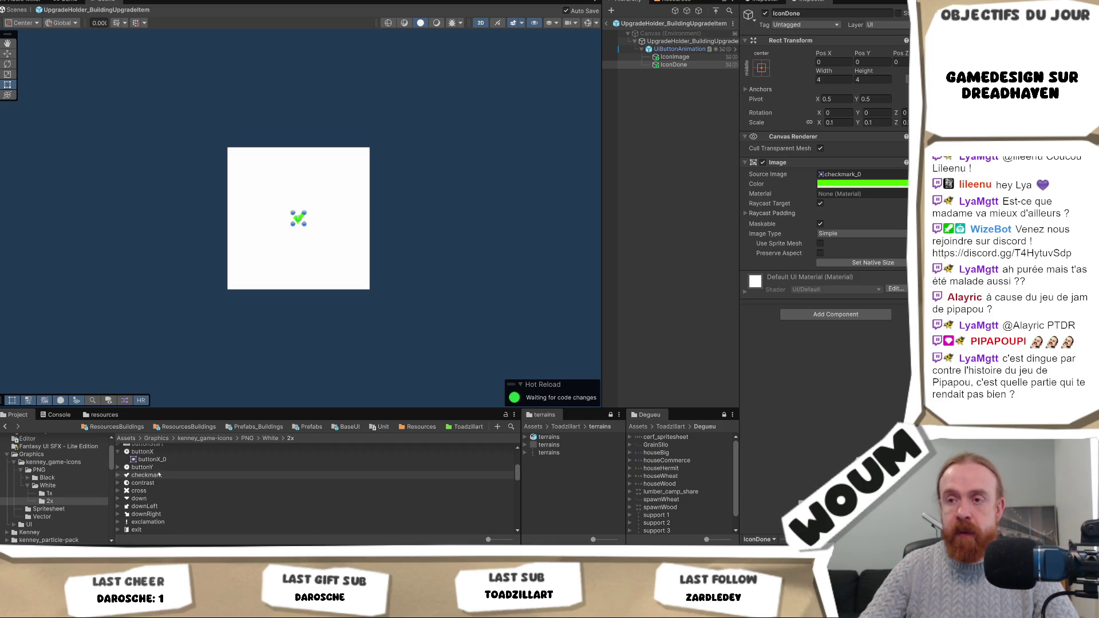
left_click(160, 475)
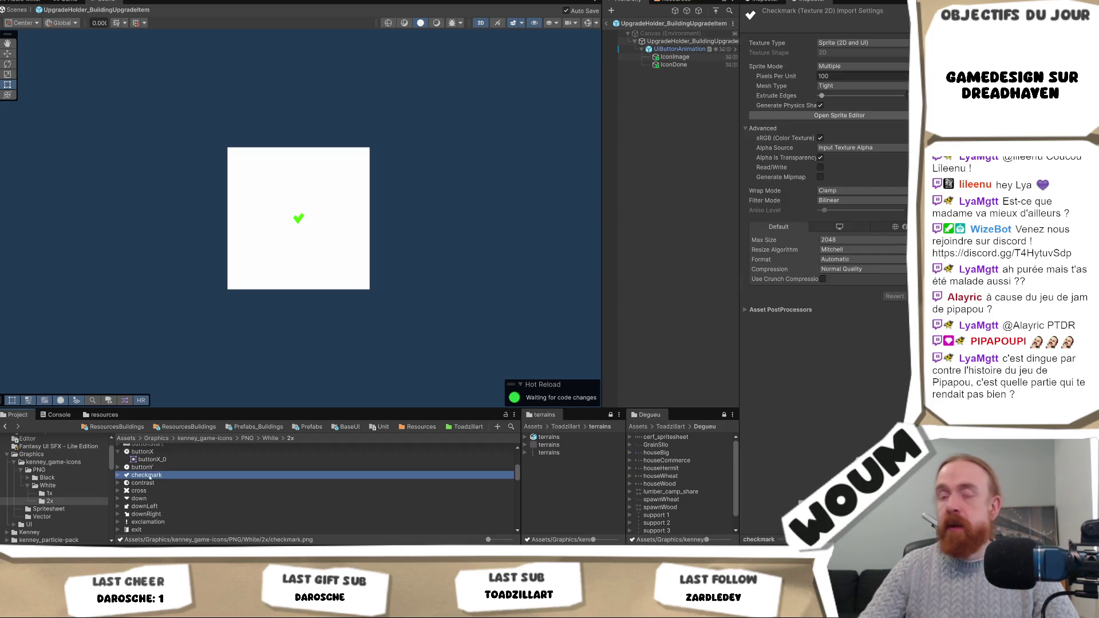
right_click(150, 477)
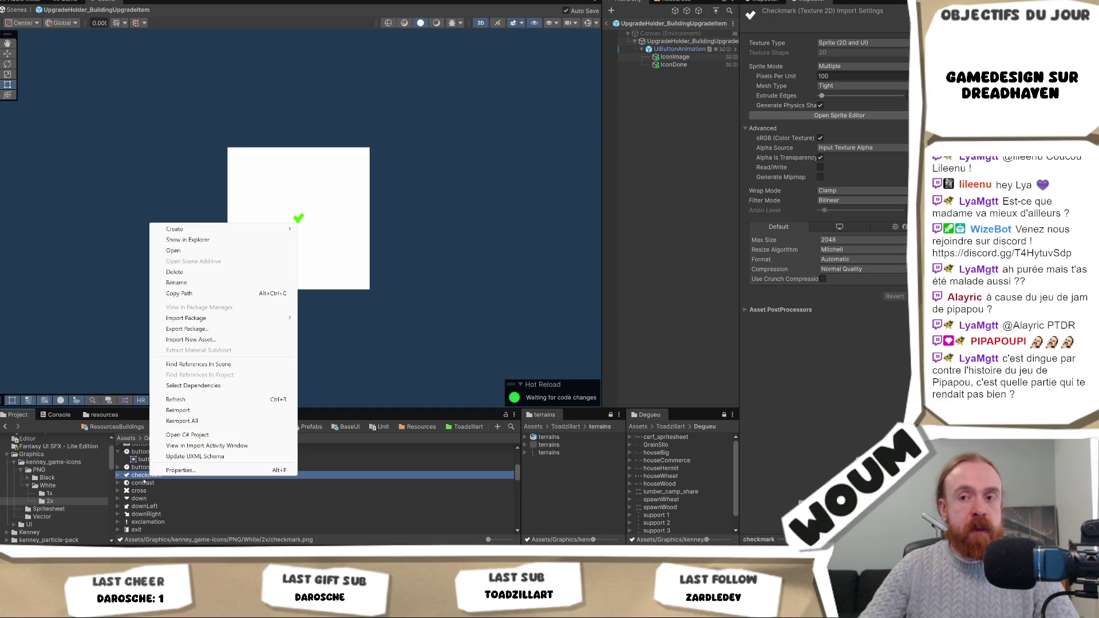
mouse_move(162, 608)
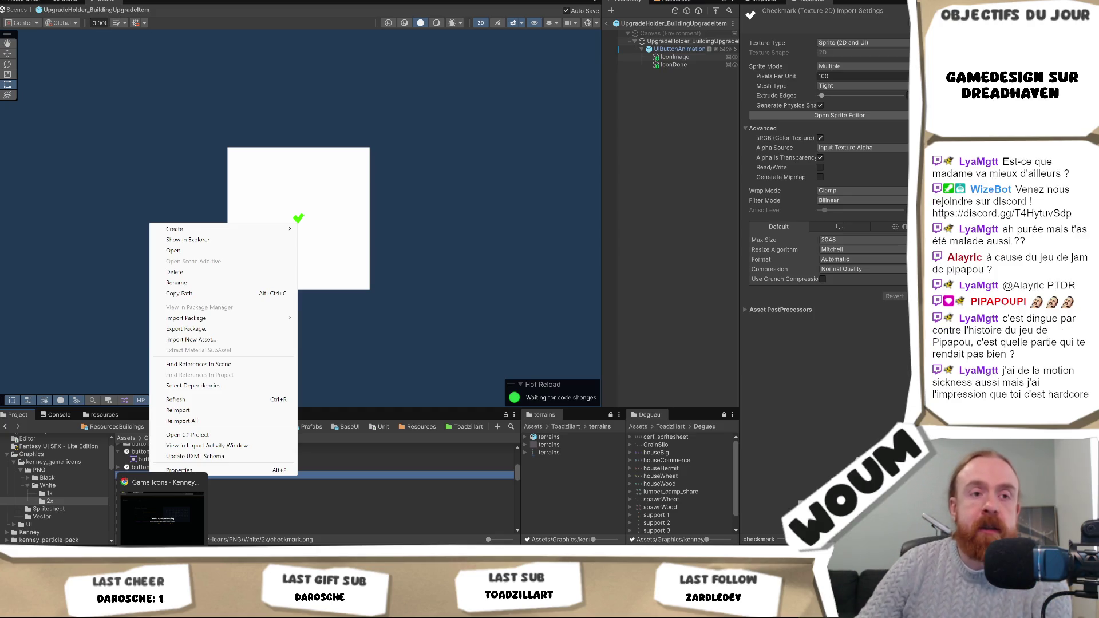
key("Escape")
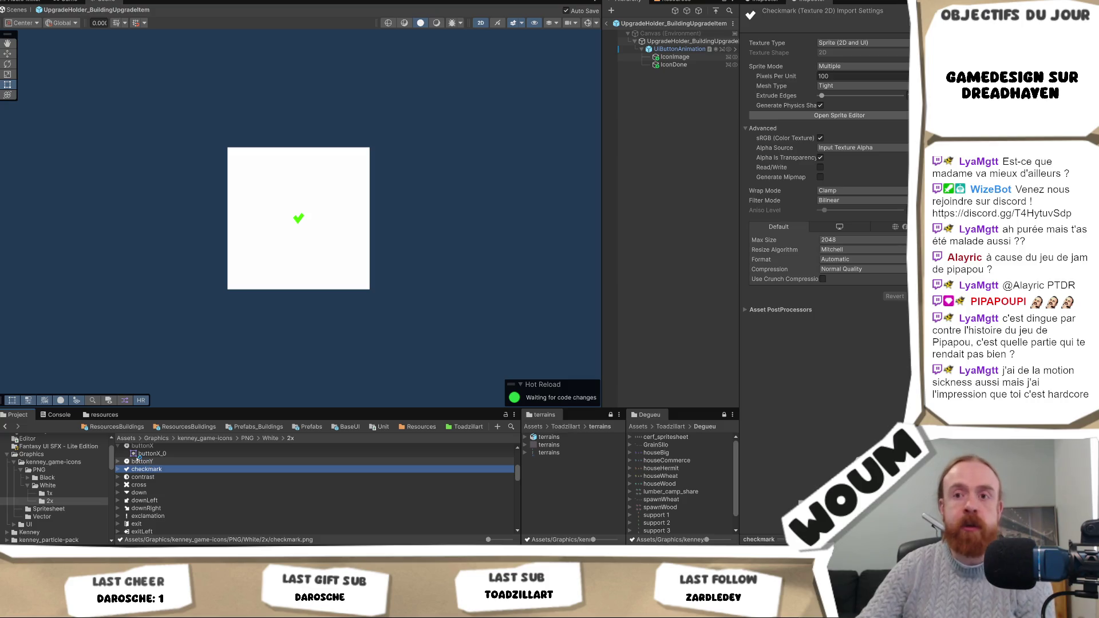
left_click(119, 469)
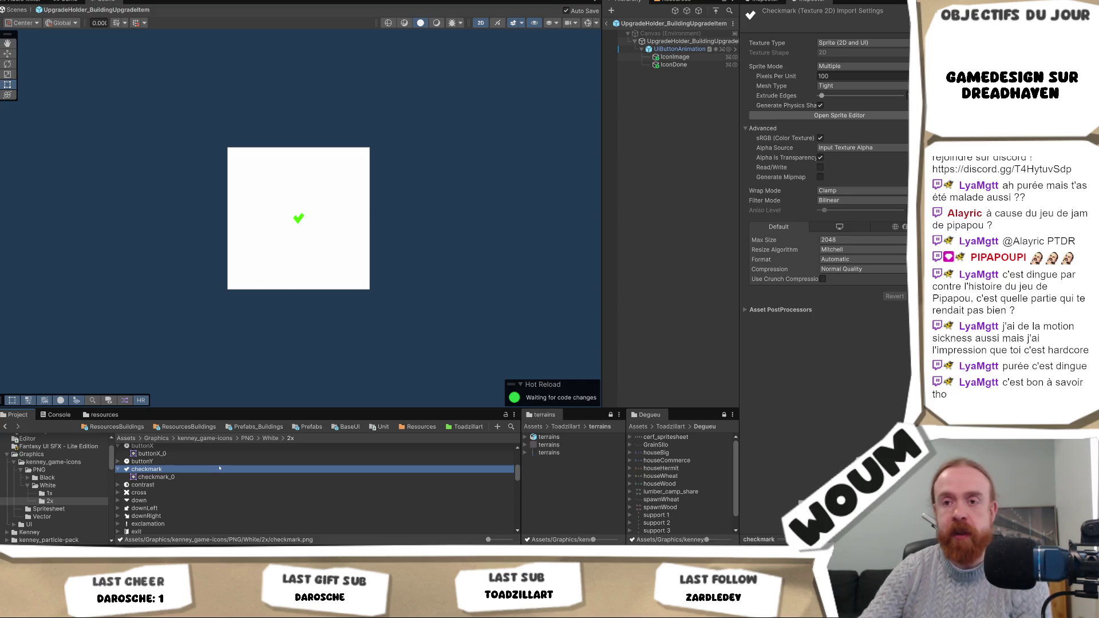
right_click(163, 470)
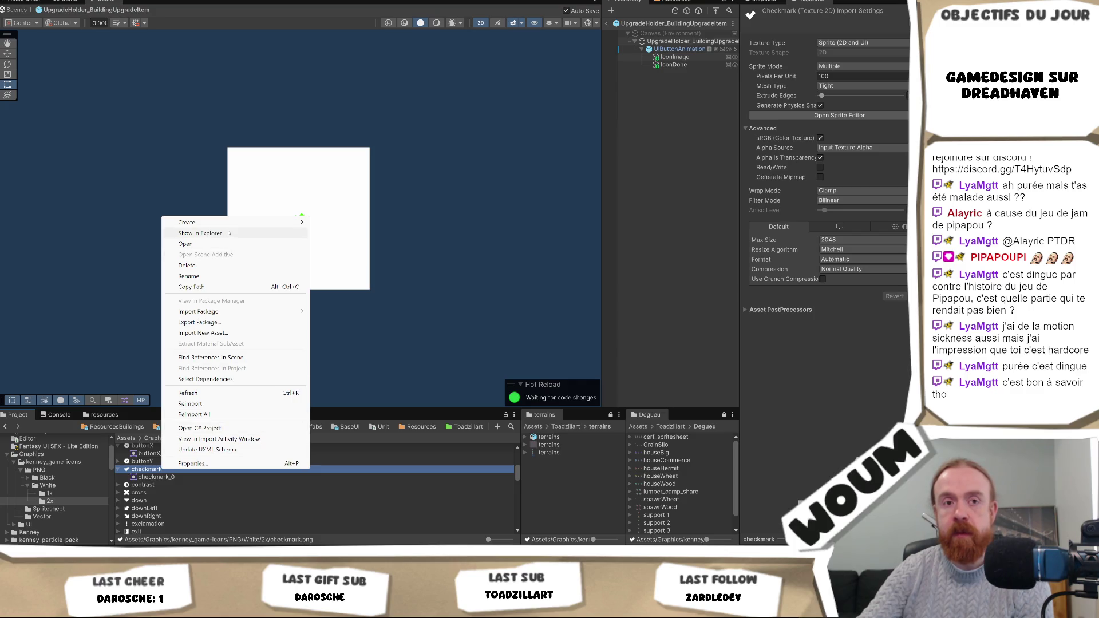
left_click(223, 233)
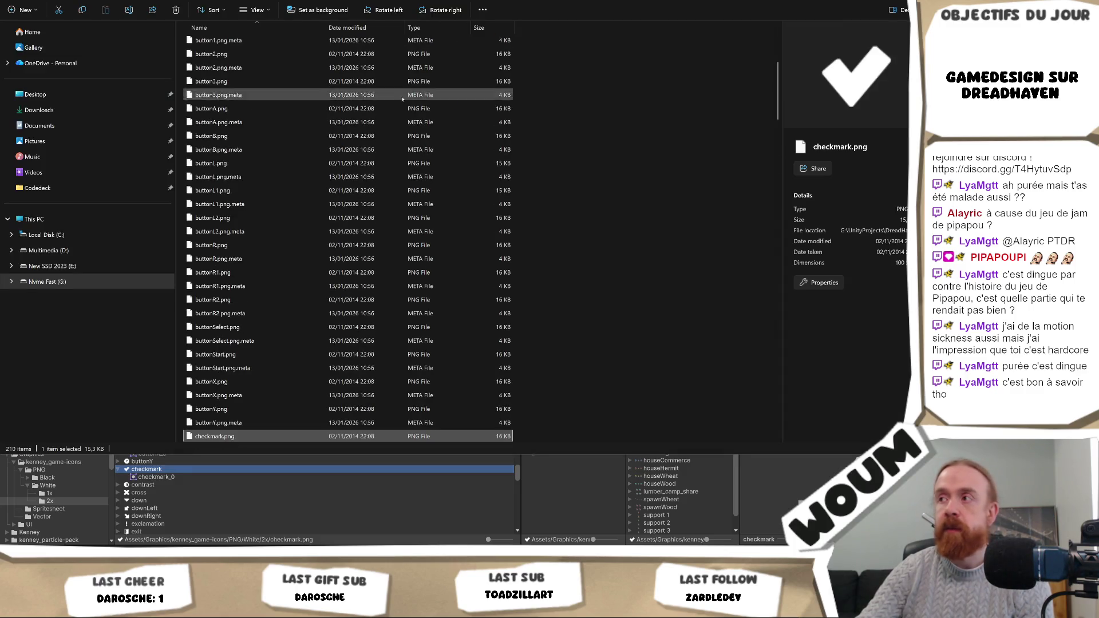
key("alt+Tab")
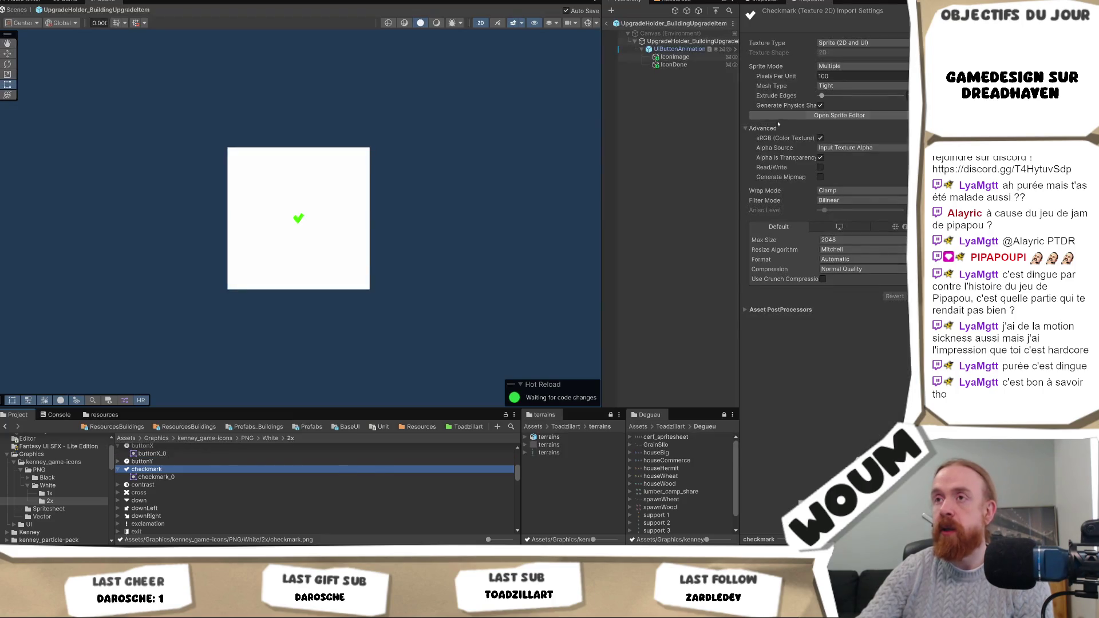
left_click(674, 64)
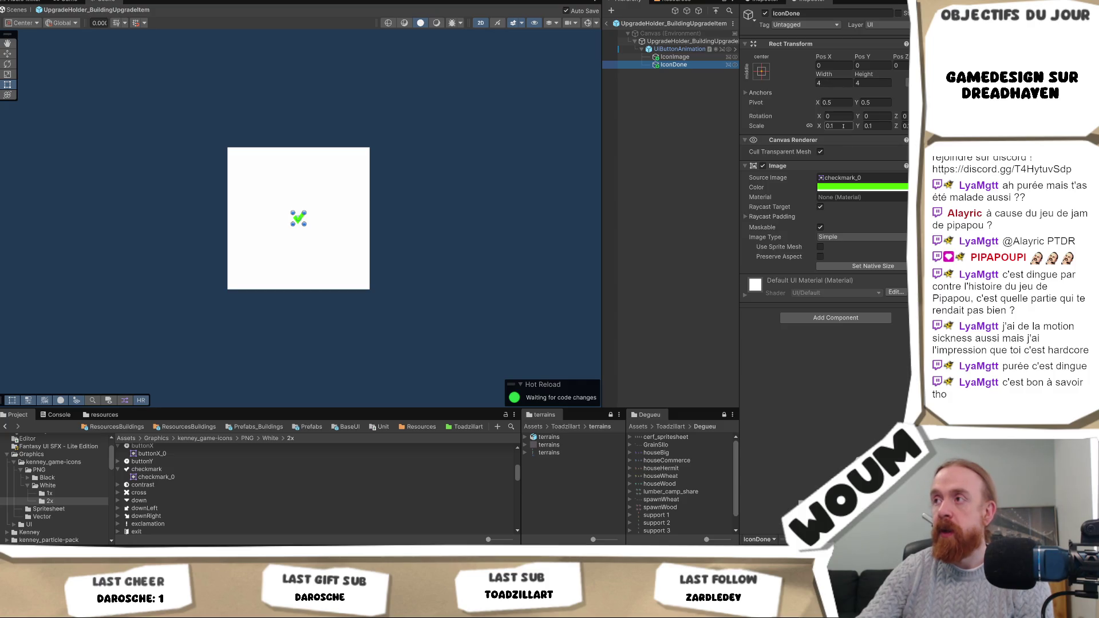
Step: Scale IconDone to 0.3 and move the checkmark to the white square's lower-right corner
left_click(839, 126)
type("0.2")
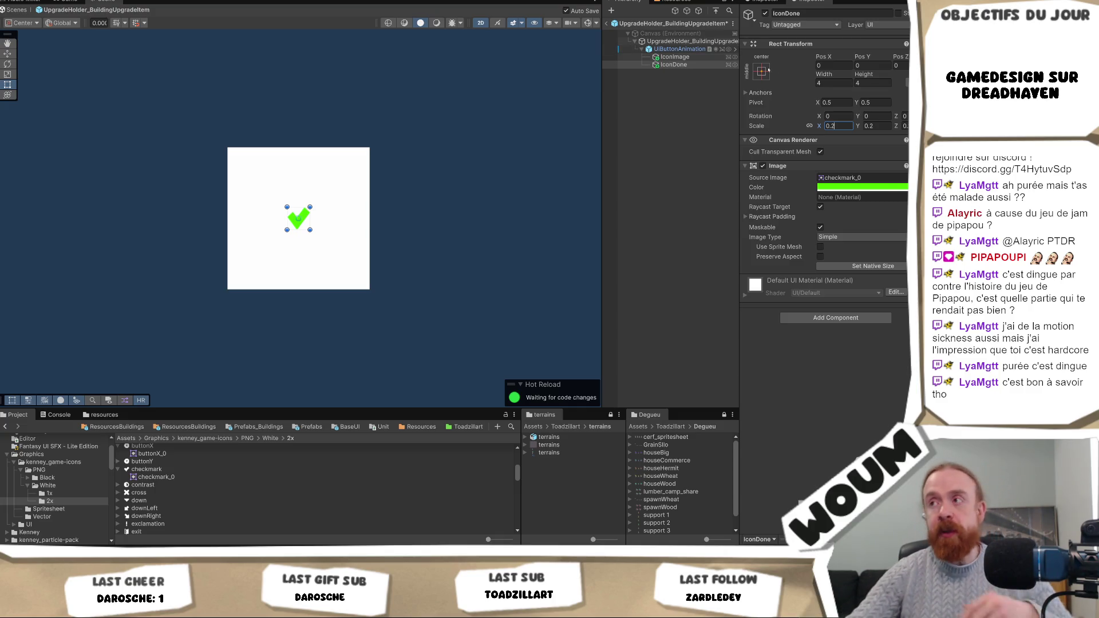
key("BackSpace")
key("BackSpace")
type(".3")
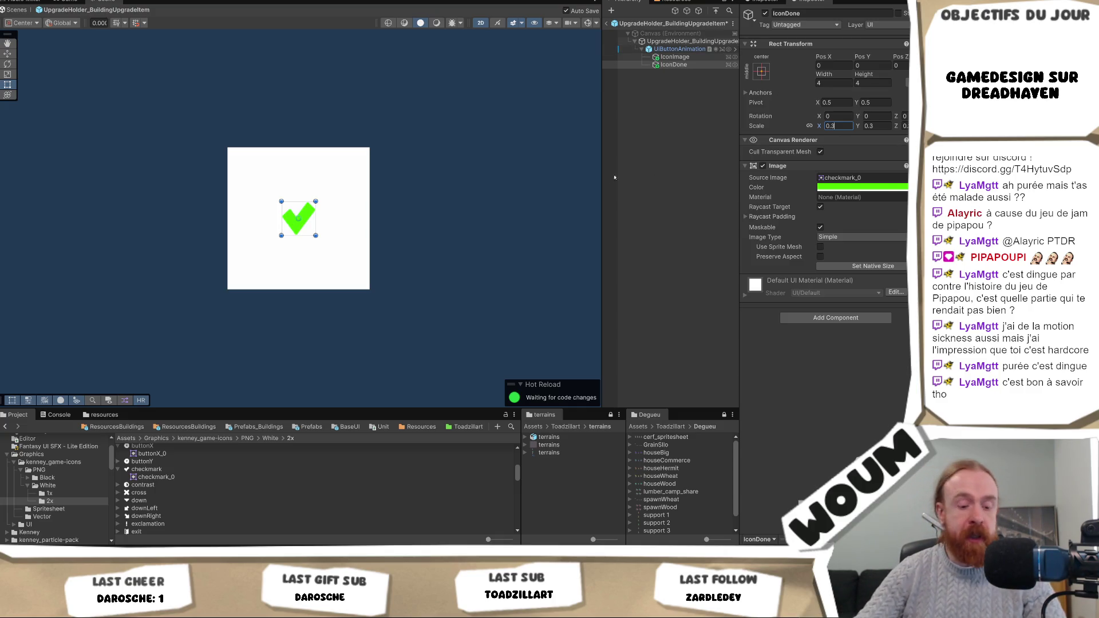
key("Return")
key("w")
left_click_drag(304, 213, 364, 276)
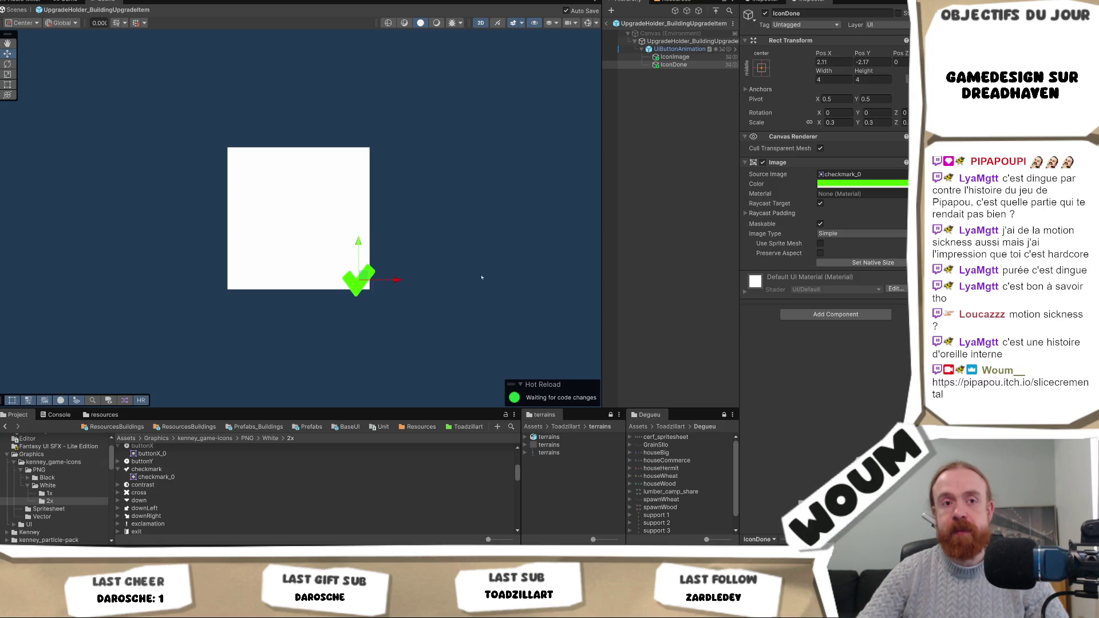
Step: Load the SliceCremental itch.io page in a new browser window and run it full screen
key("alt+Tab")
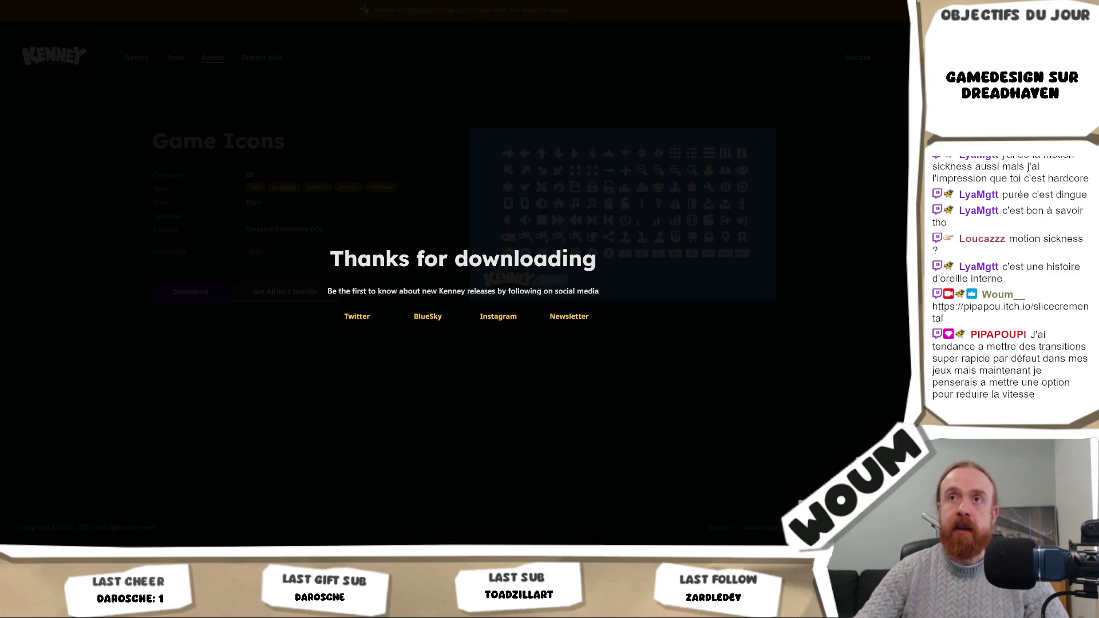
key("ctrl+n")
type("https://pipapou.itch.io/slicecremental")
key("Return")
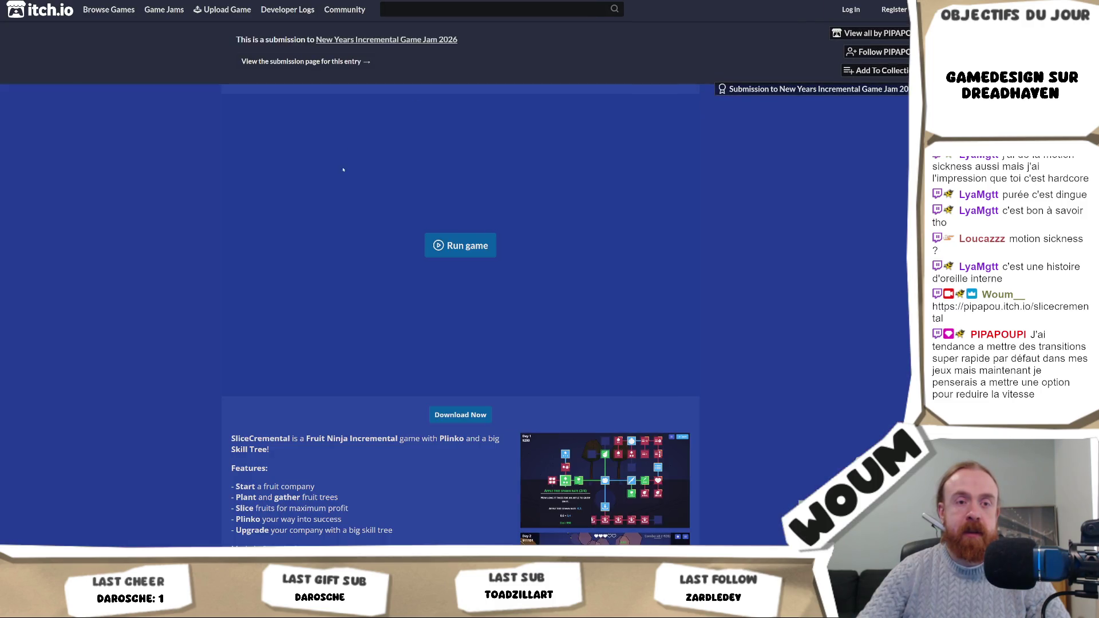
left_click(468, 246)
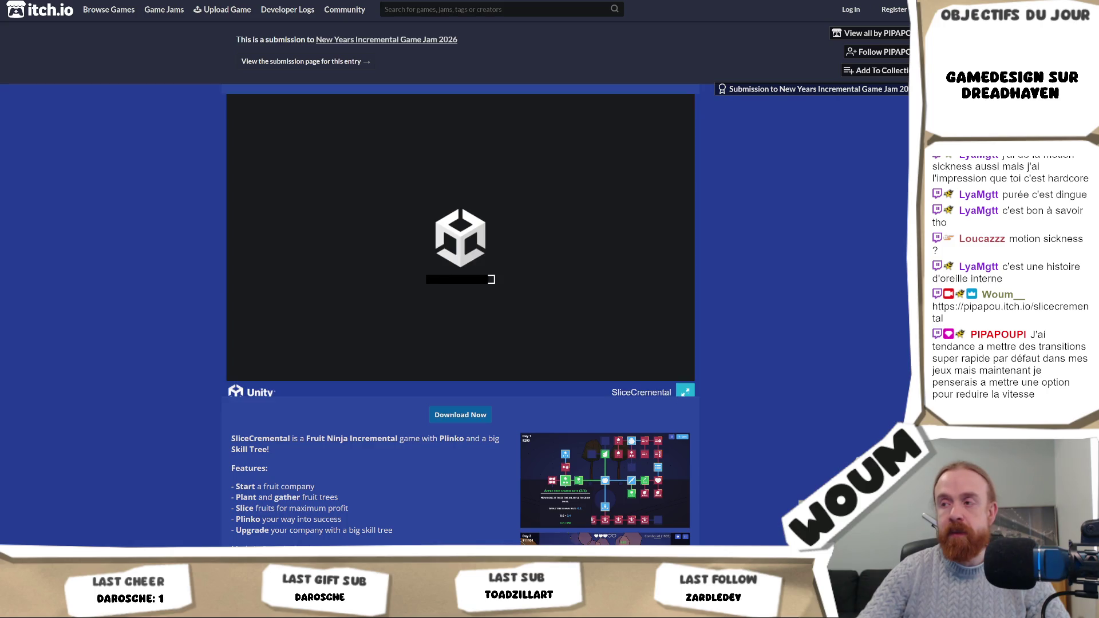
left_click(685, 391)
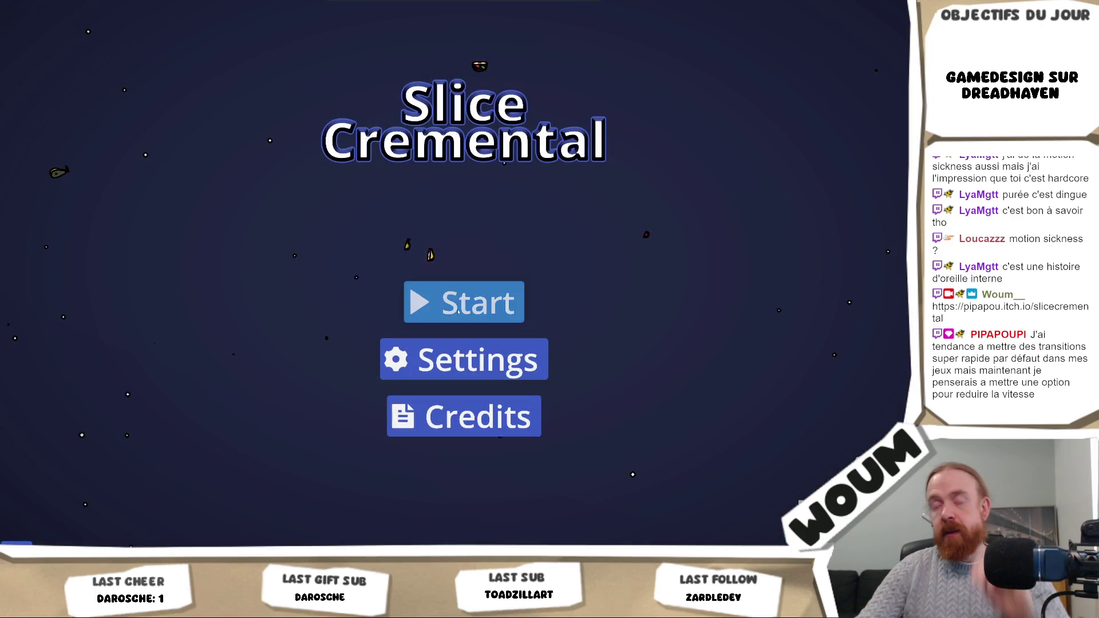
Step: Start a new game in the first save slot and unlock the free Apple upgrade
left_click(458, 311)
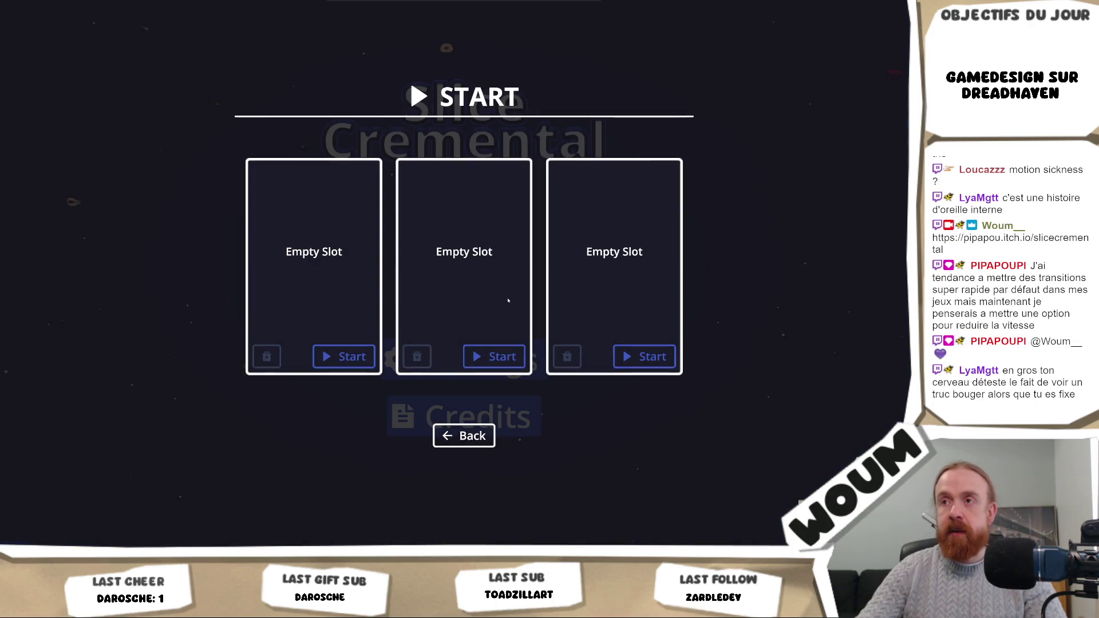
left_click(338, 355)
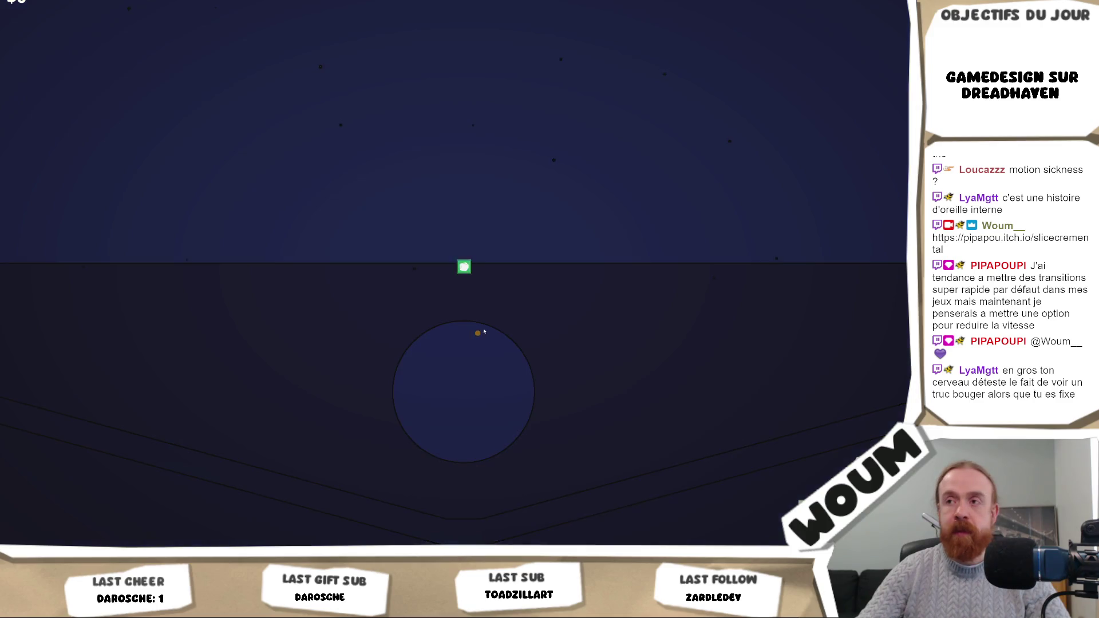
left_click(464, 267)
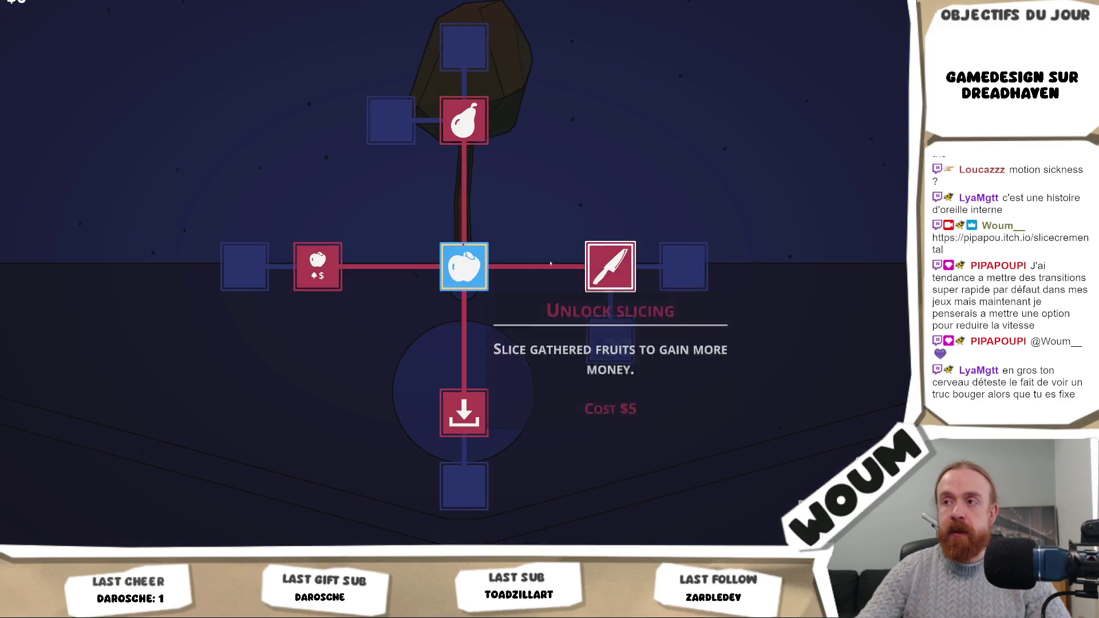
key("Escape")
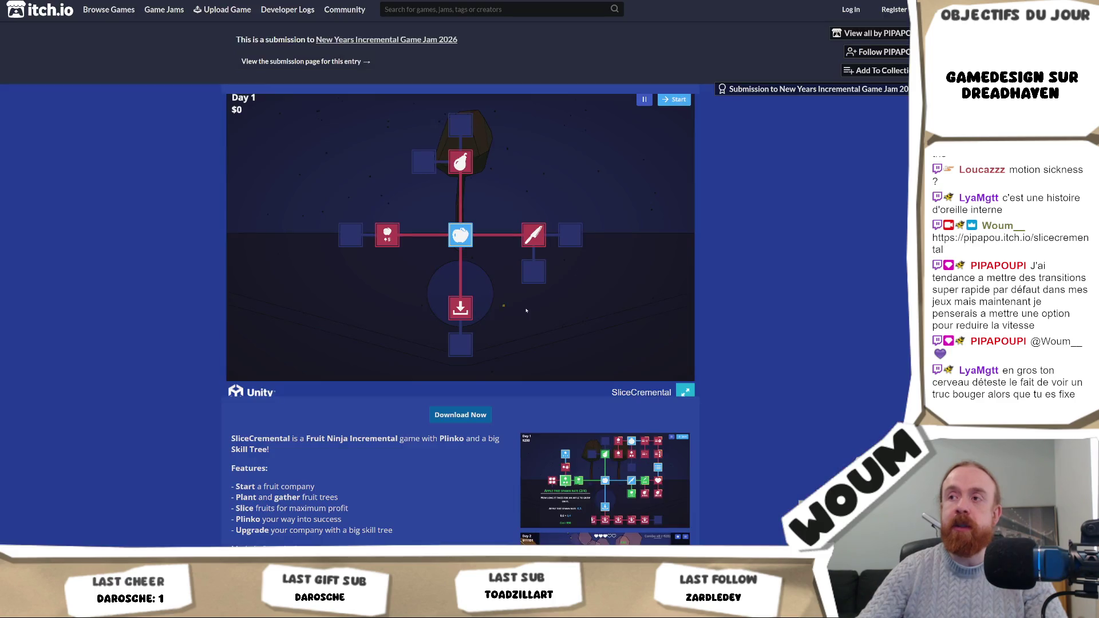
left_click(686, 393)
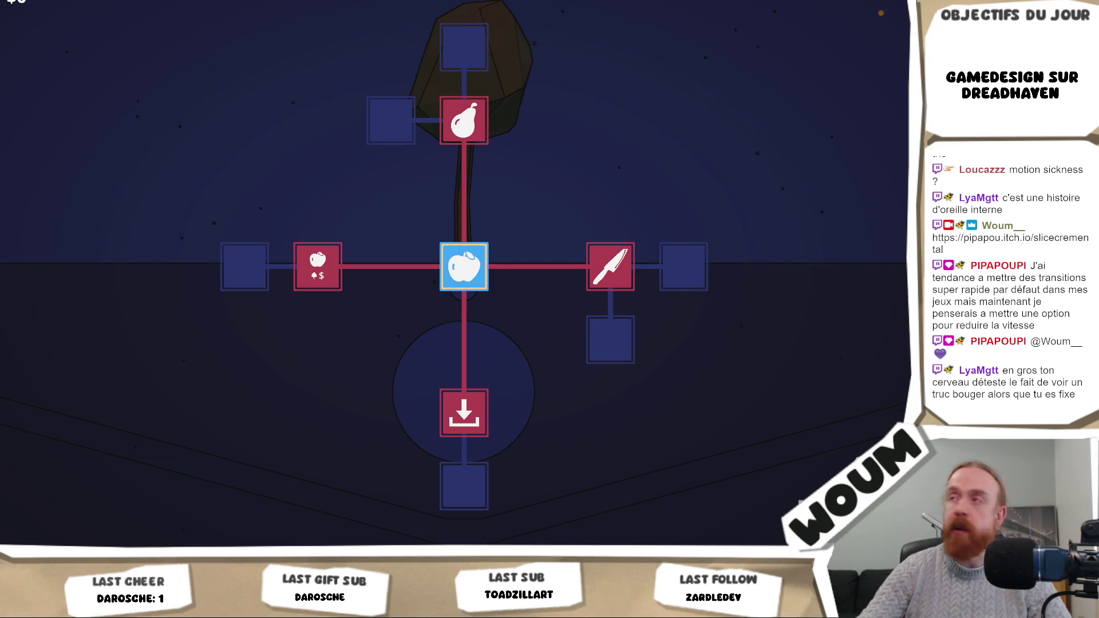
Step: Play a gathering round earning $2, open the upgrades, then leave the game
key("Return")
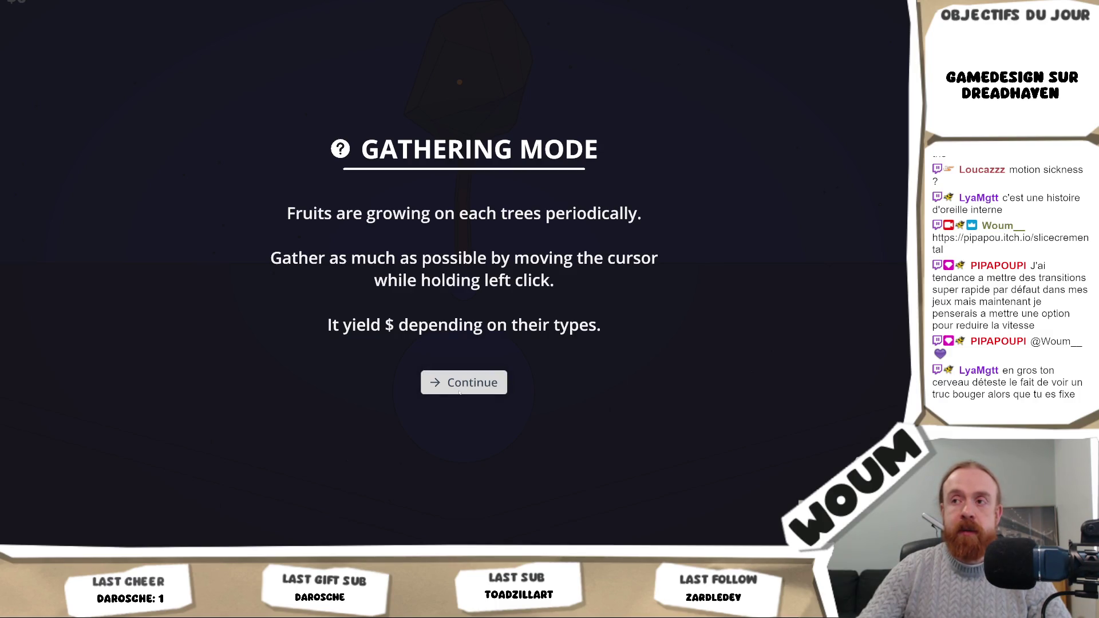
left_click(459, 393)
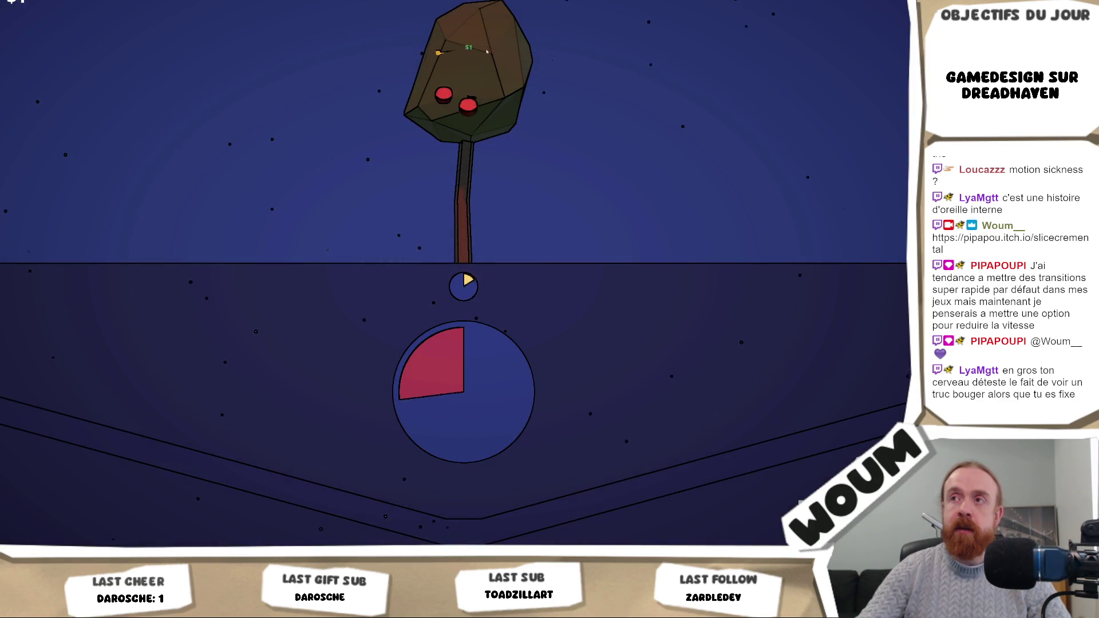
left_click(470, 97)
left_click(444, 95)
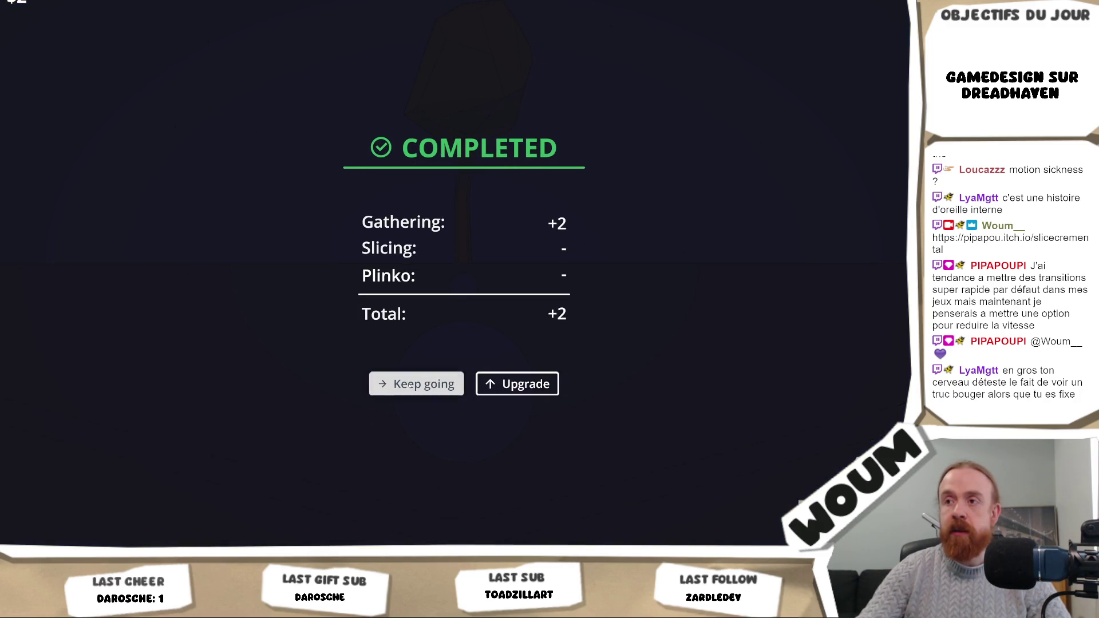
left_click(411, 385)
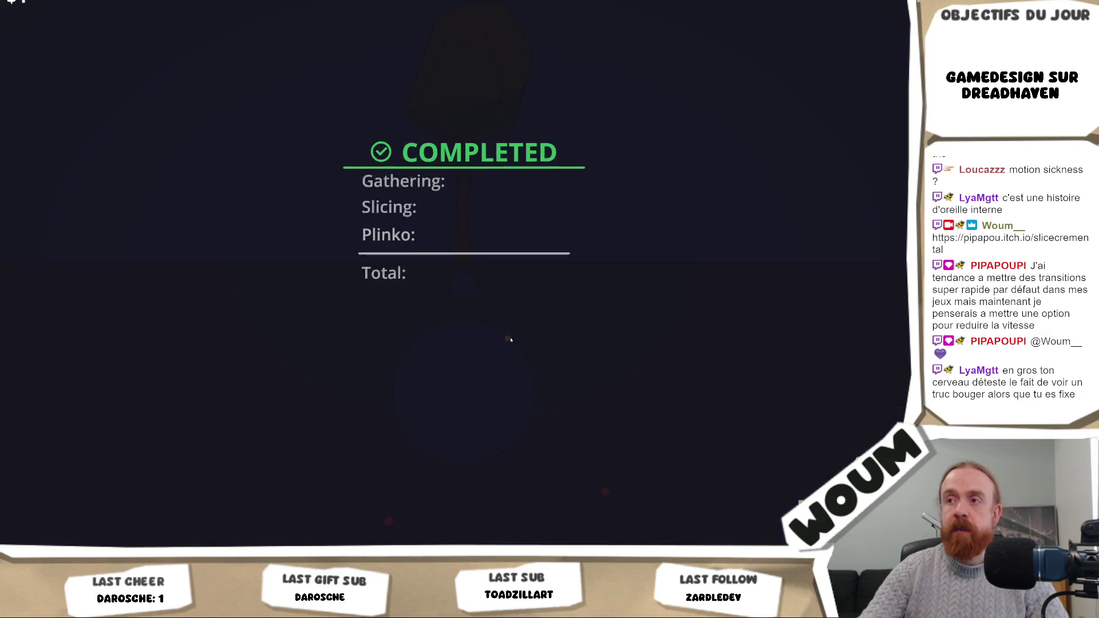
left_click(529, 381)
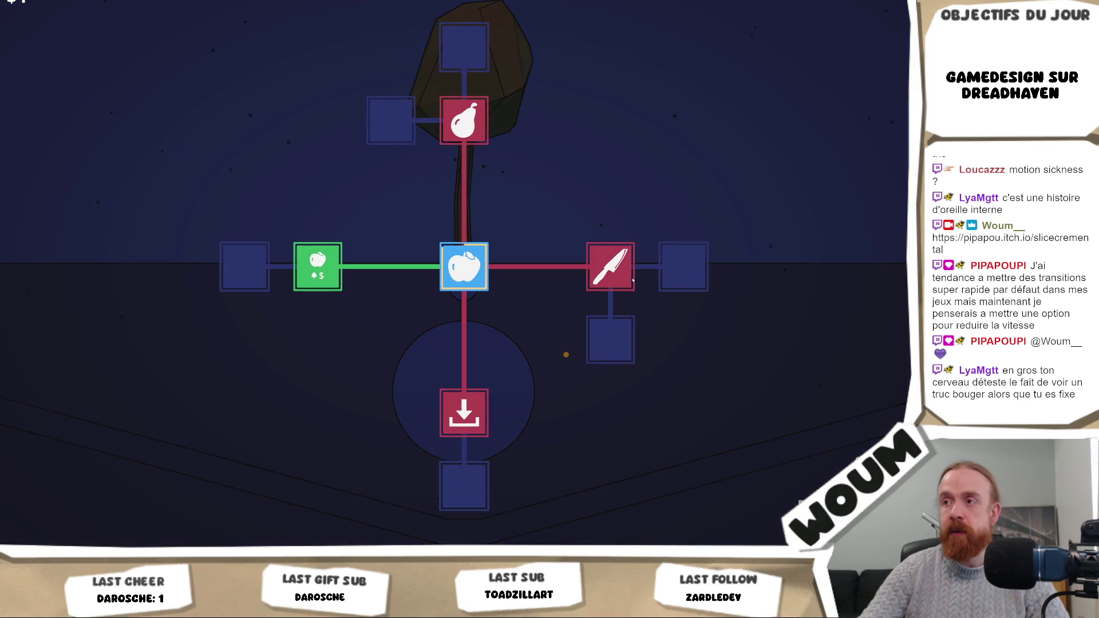
mouse_move(626, 271)
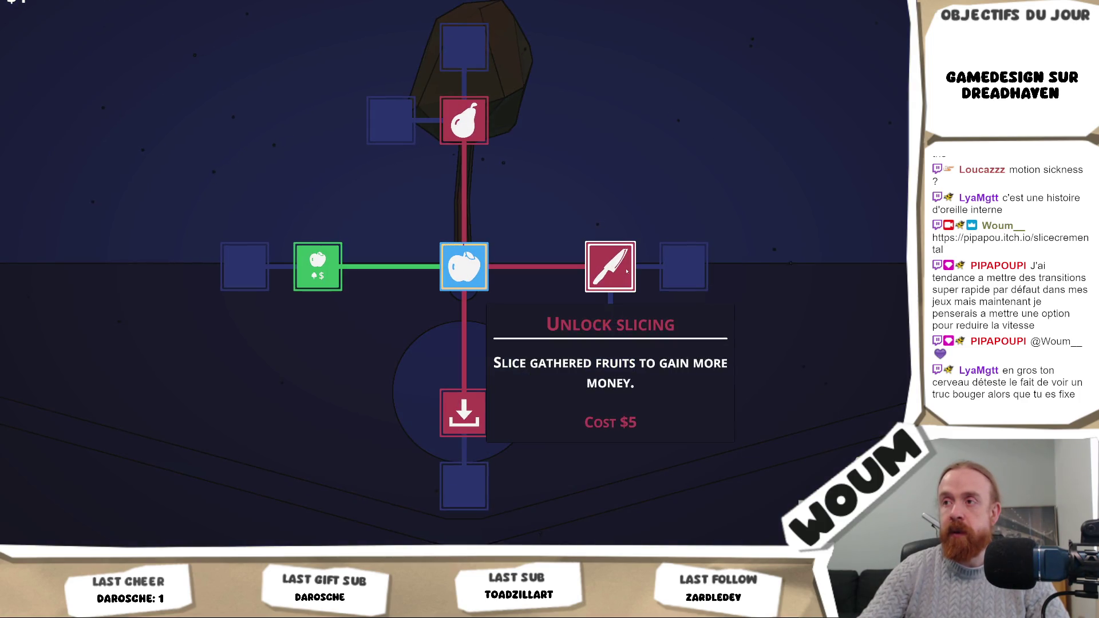
key("alt+Tab")
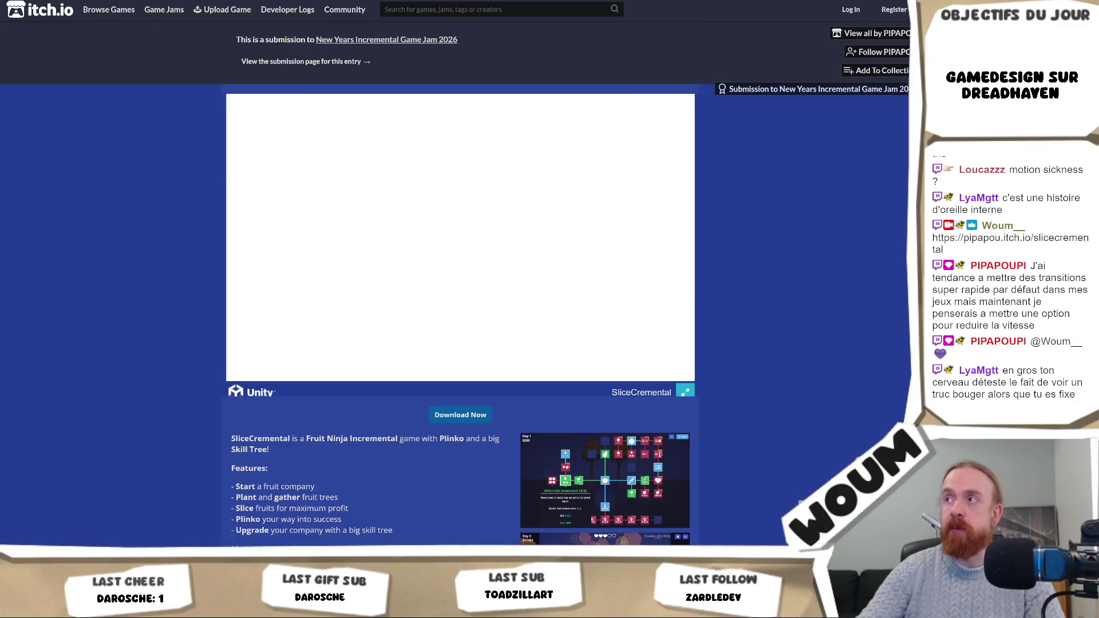
Step: Put SliceCremental back in full screen, showing the upgrade tree with Apple unlocked
key("F11")
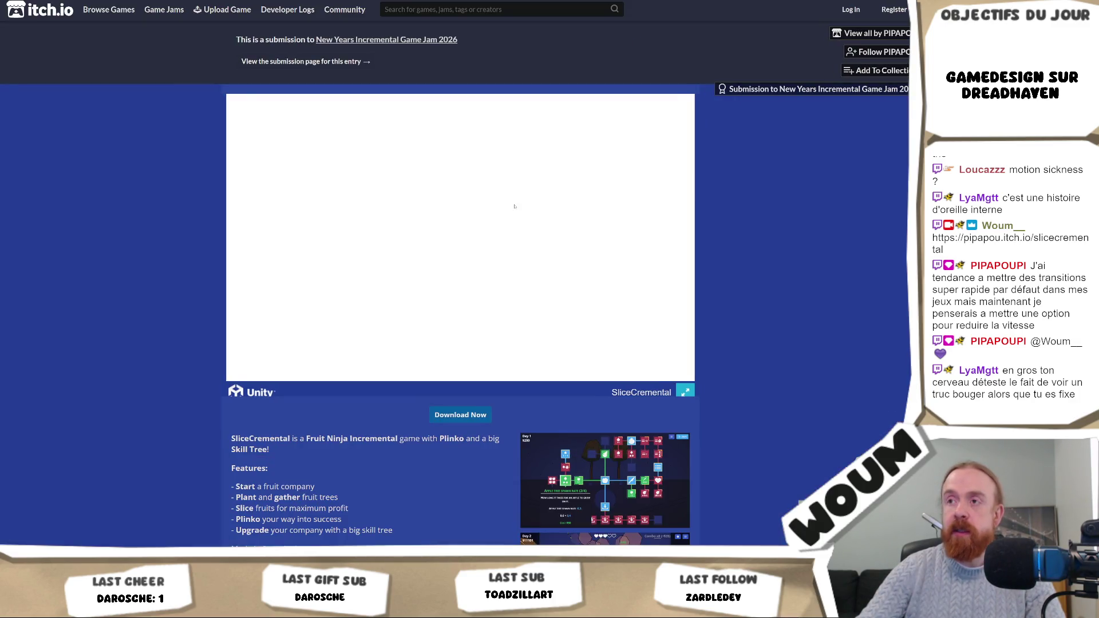
left_click(683, 393)
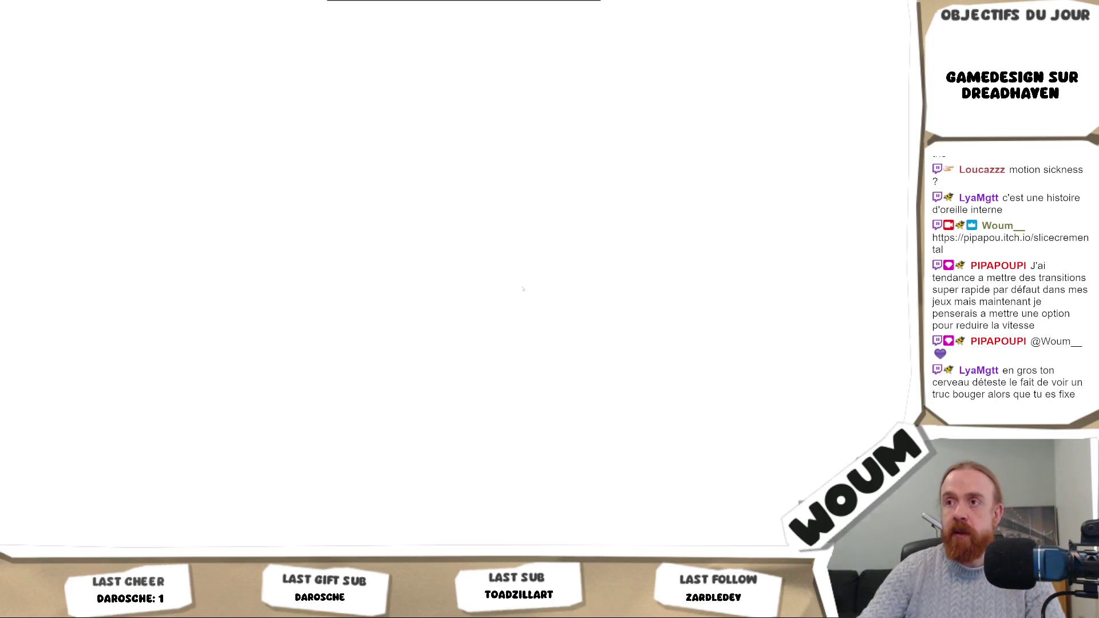
key("Escape")
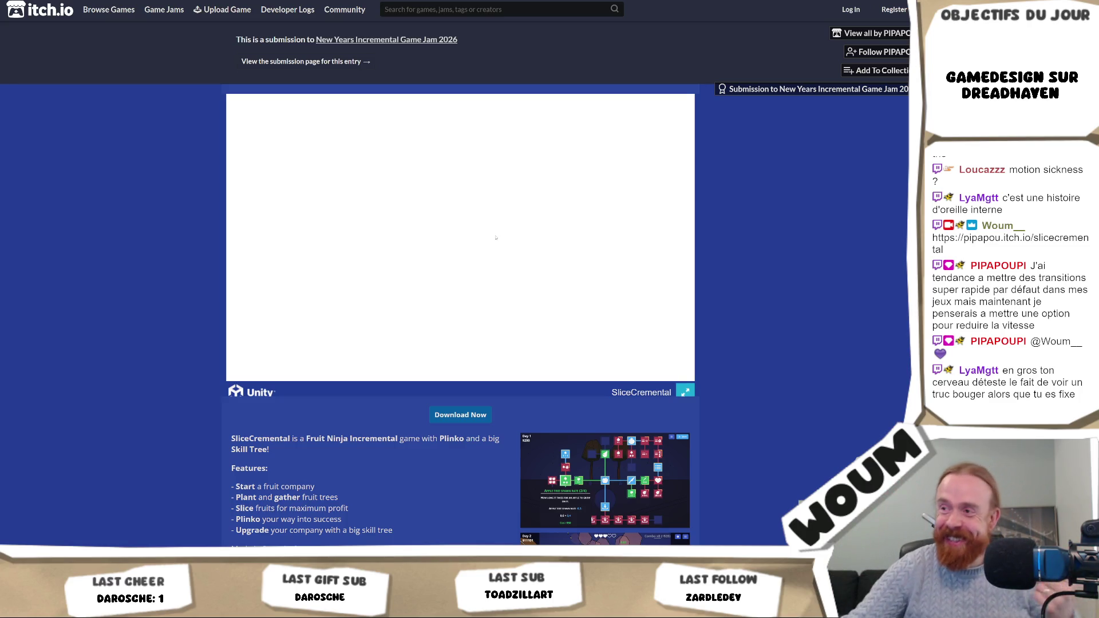
left_click(685, 392)
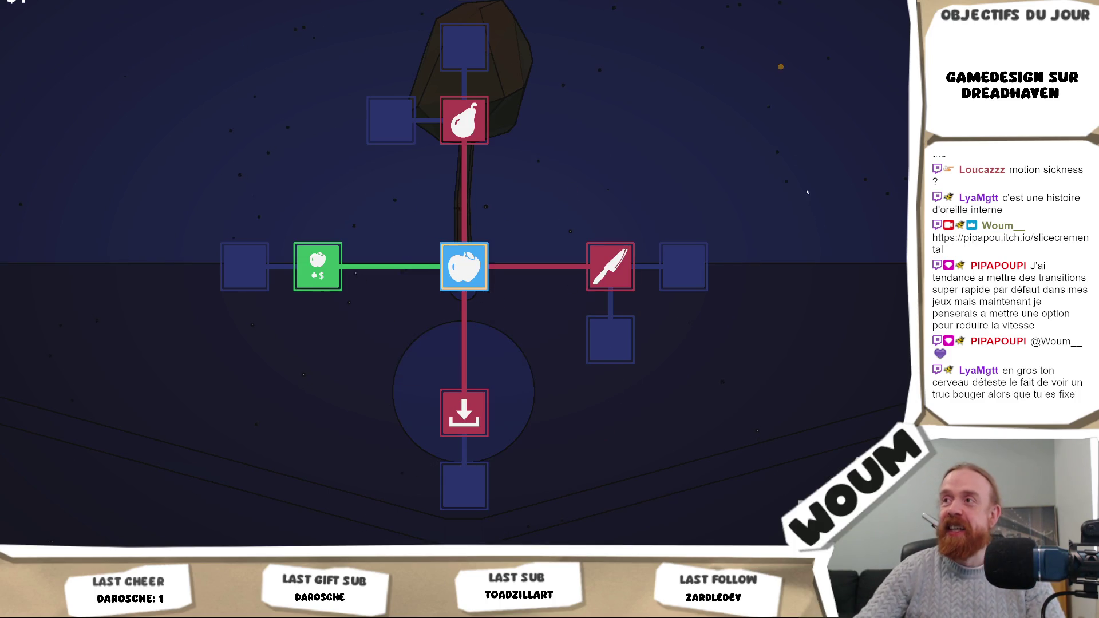
Step: Close the upgrade tree, collect the apple, and open upgrades from the round summary
left_click(686, 146)
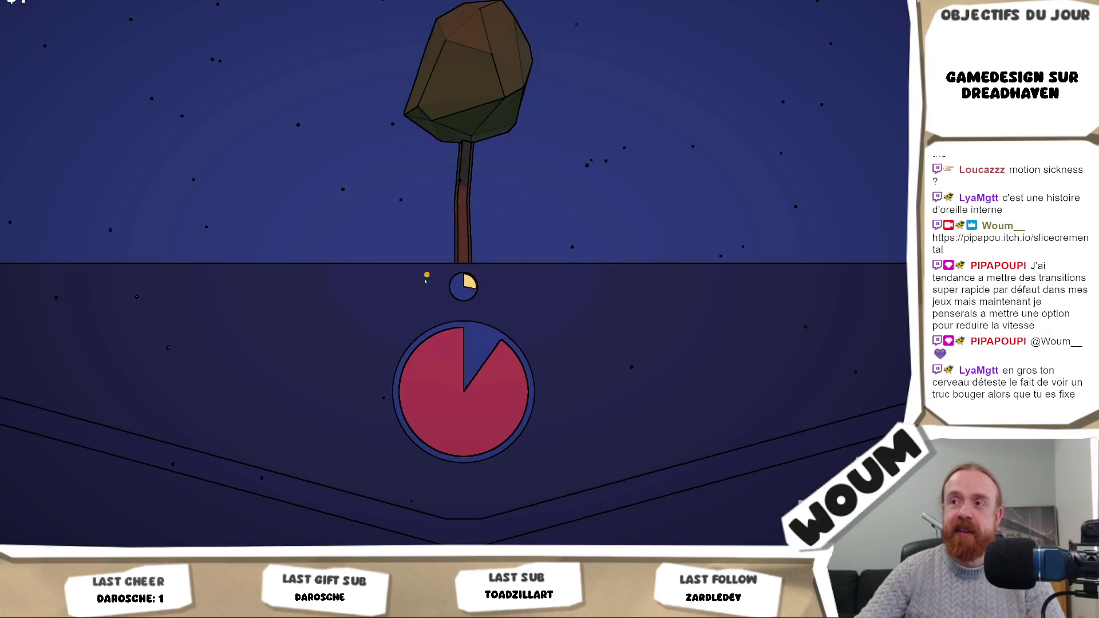
left_click(448, 124)
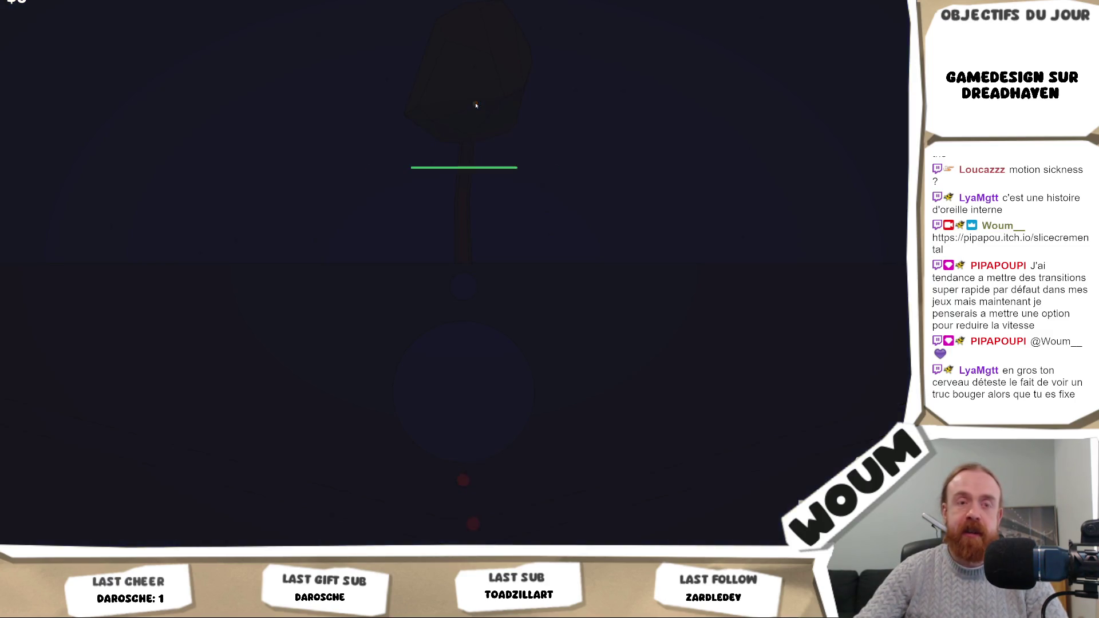
left_click(527, 386)
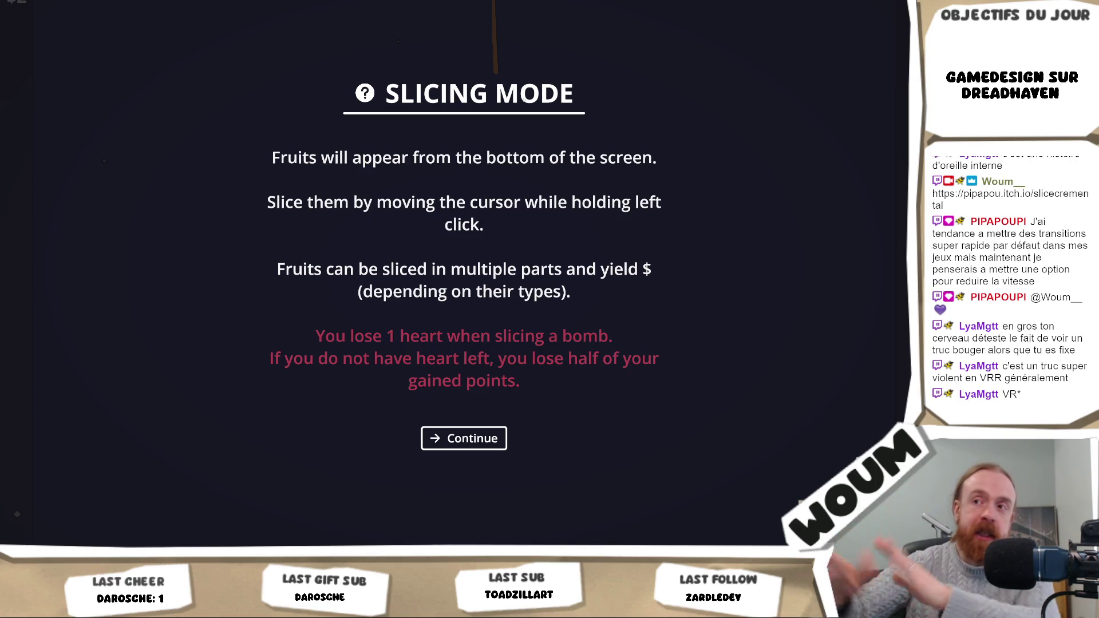
Step: Dismiss the Slicing Mode explanation, slice the red fruit, and continue into the next round
left_click(475, 435)
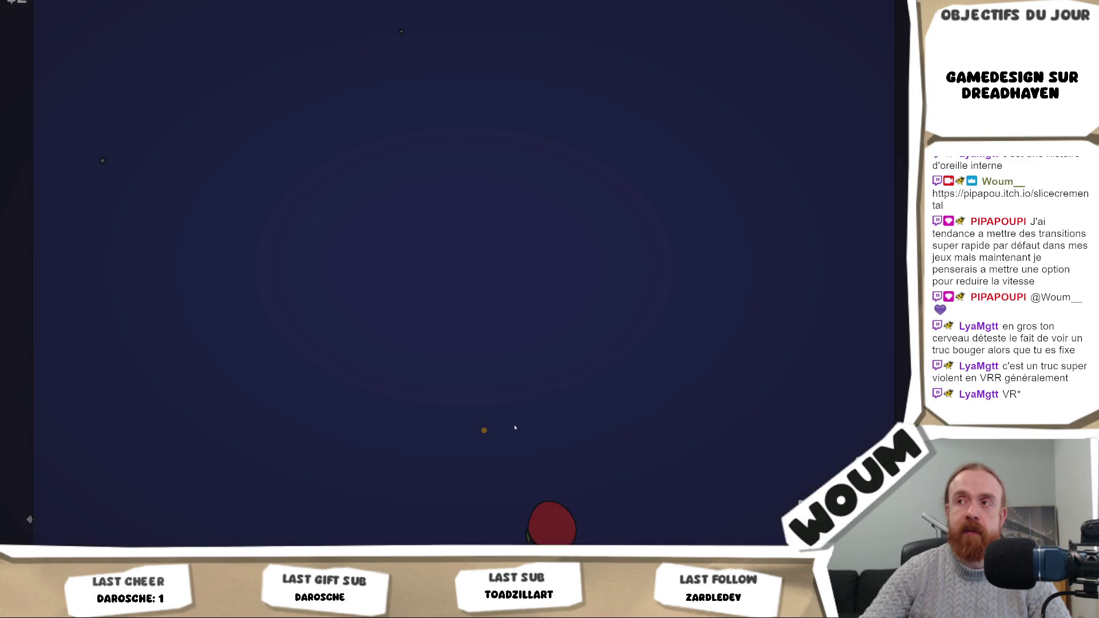
left_click_drag(524, 453, 733, 343)
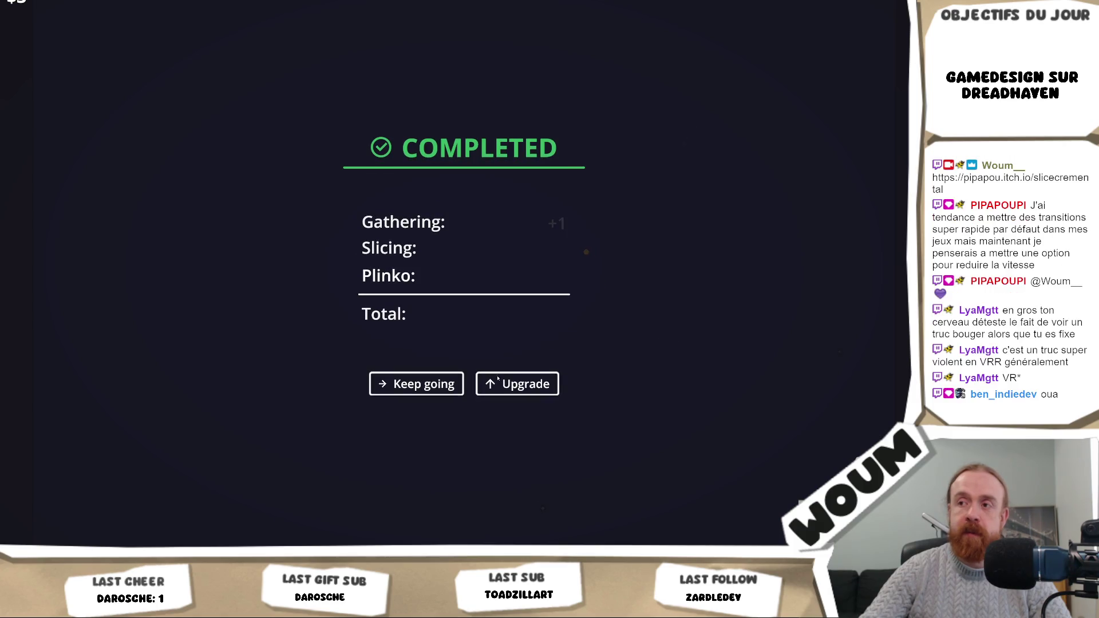
left_click(413, 387)
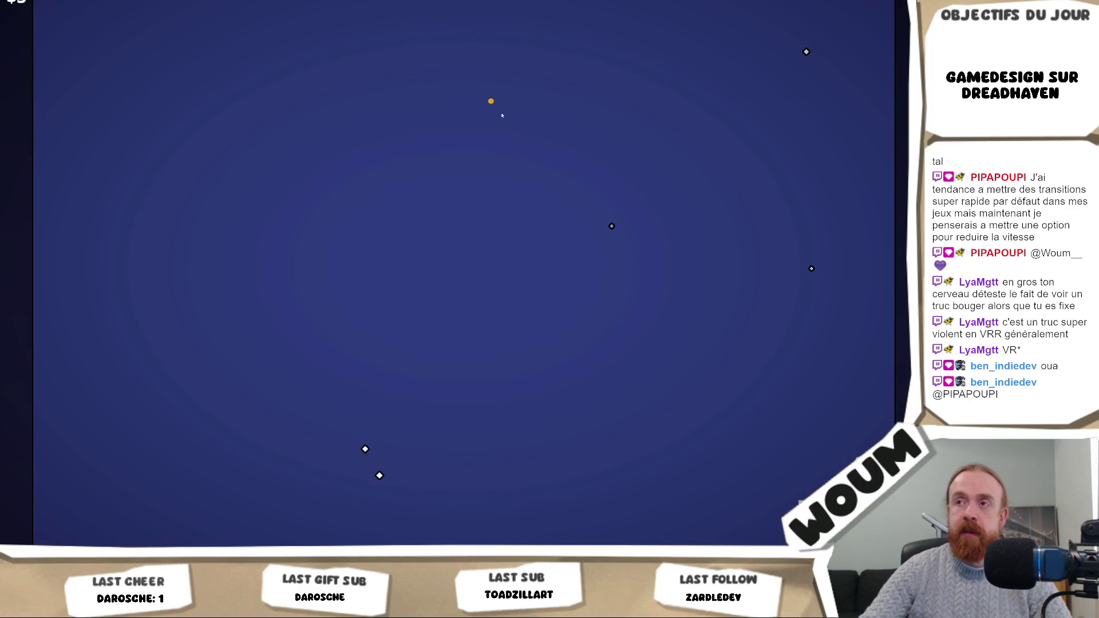
key("F5")
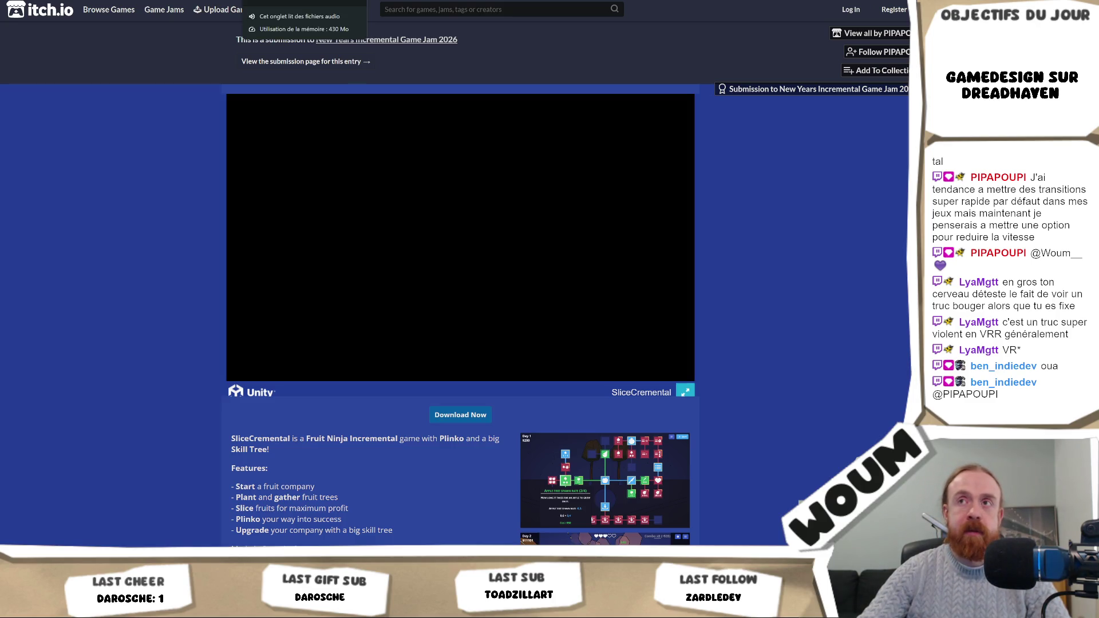
Step: Switch from the Kenney download tab to the Unity editor and back to Kenney Game Icons
key("ctrl+Tab")
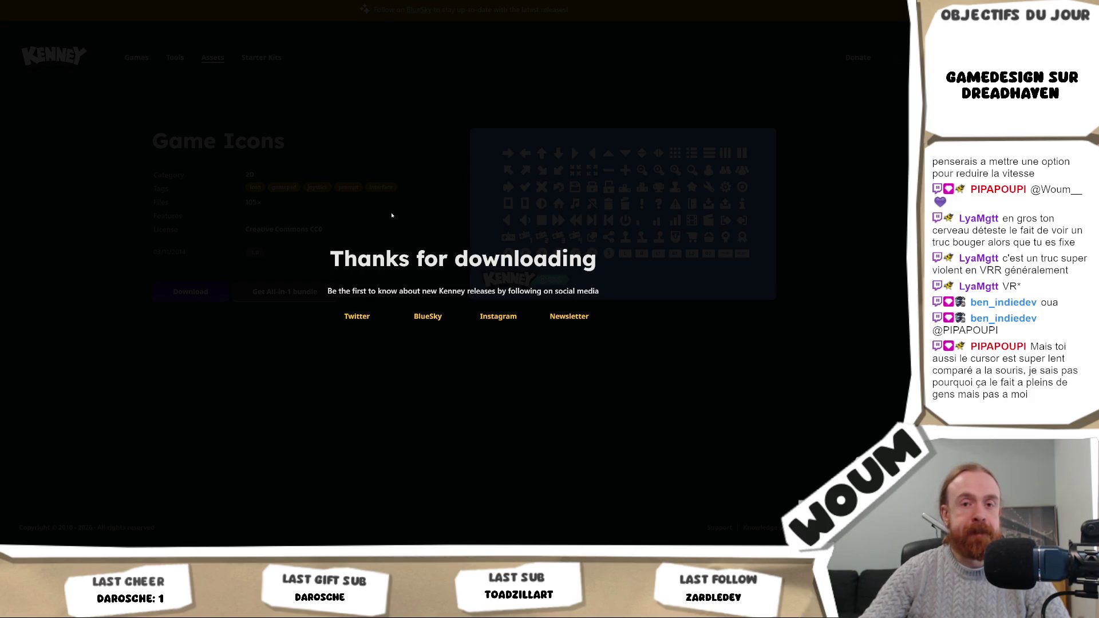
left_click(100, 509)
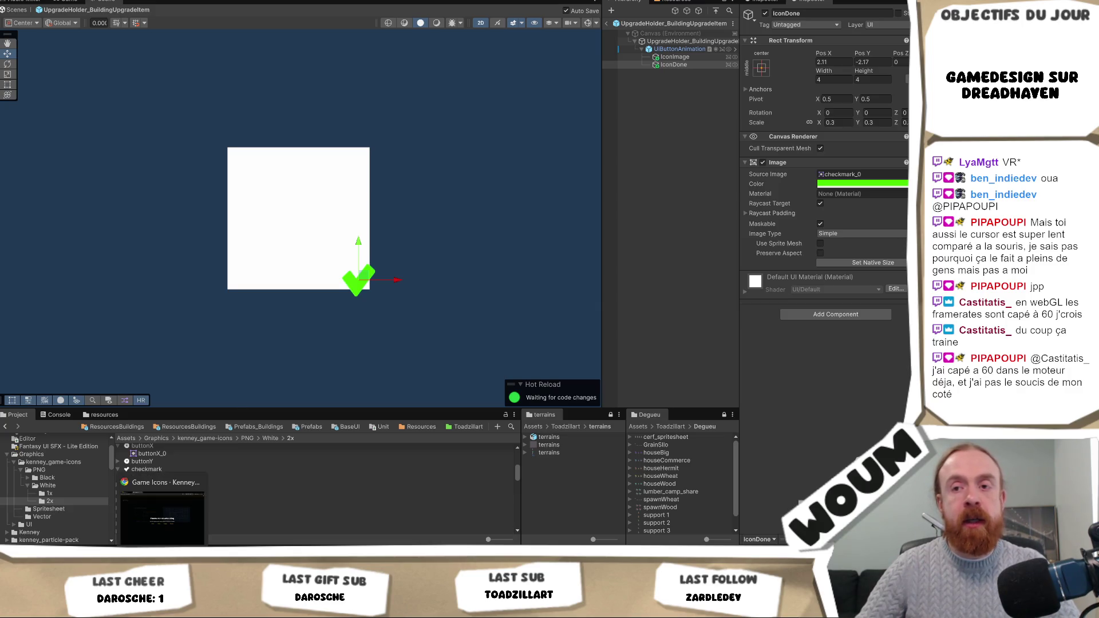
left_click(162, 552)
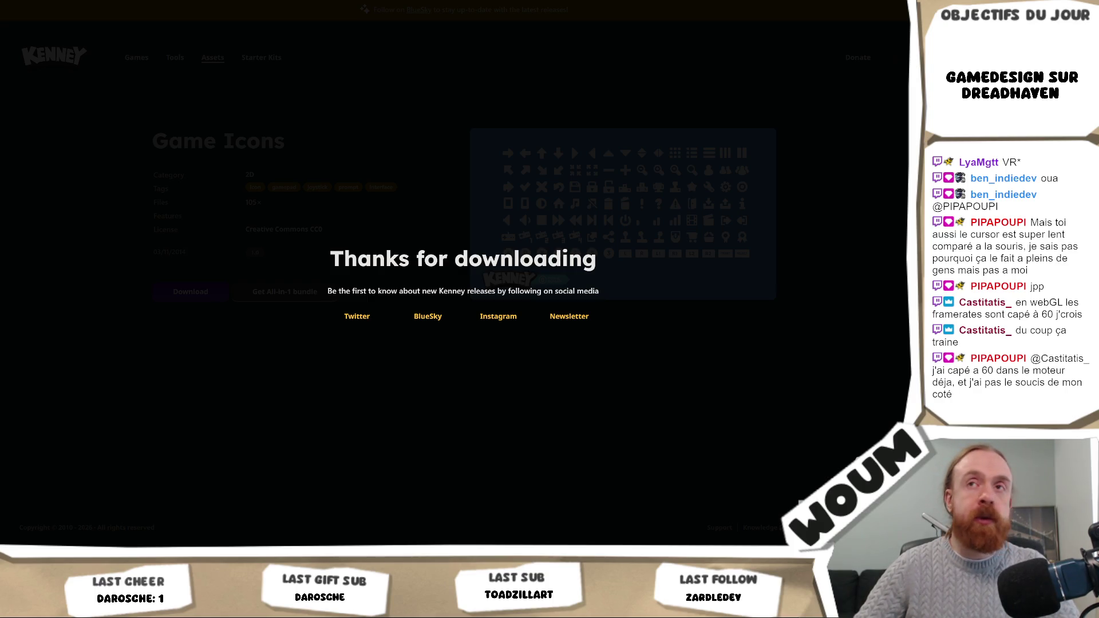
Step: Open the SliceCremental itch.io page in a new tab and launch the embedded game
key("ctrl+t")
type("https://pipapou.itch.io/slicecremental")
key("Return")
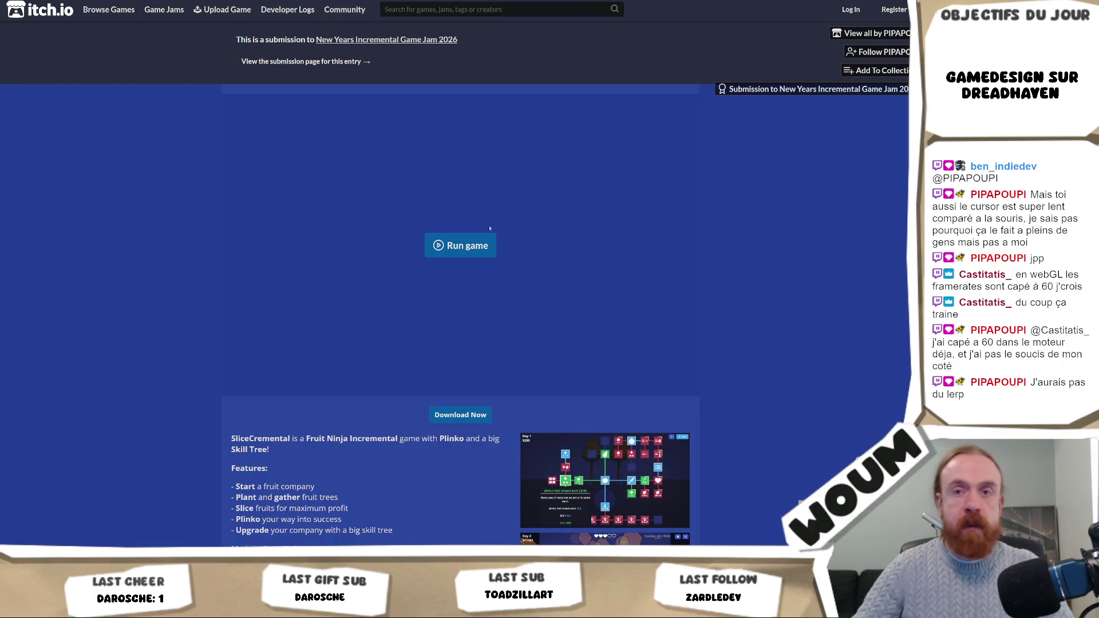
left_click(482, 245)
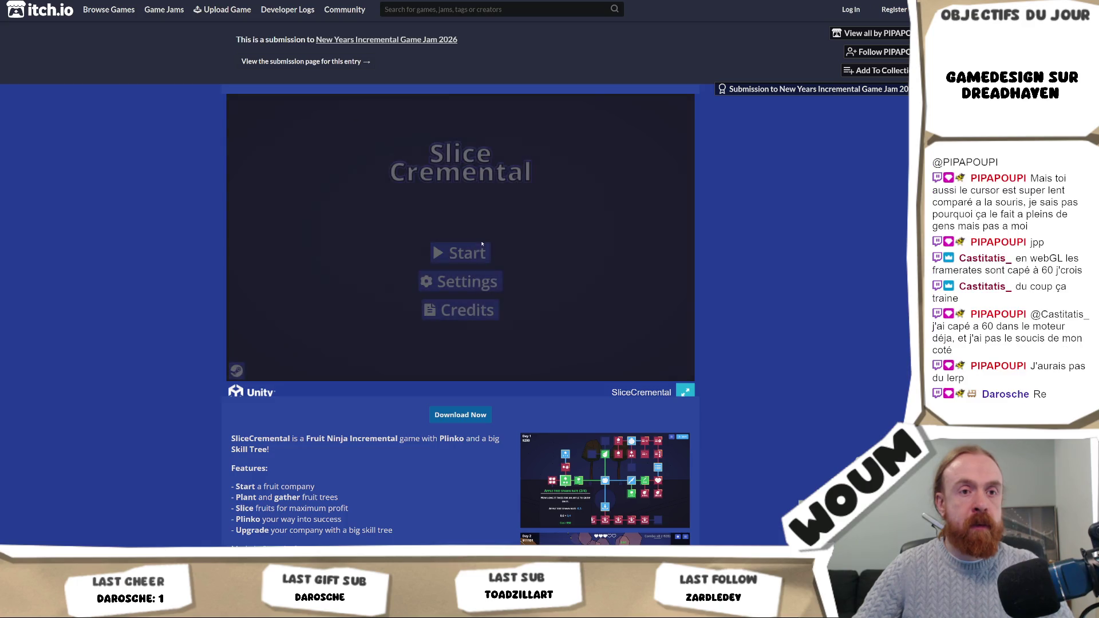
Step: Continue the first save slot, start the day's round, and slice the tree's fruit to reach $5
left_click(485, 251)
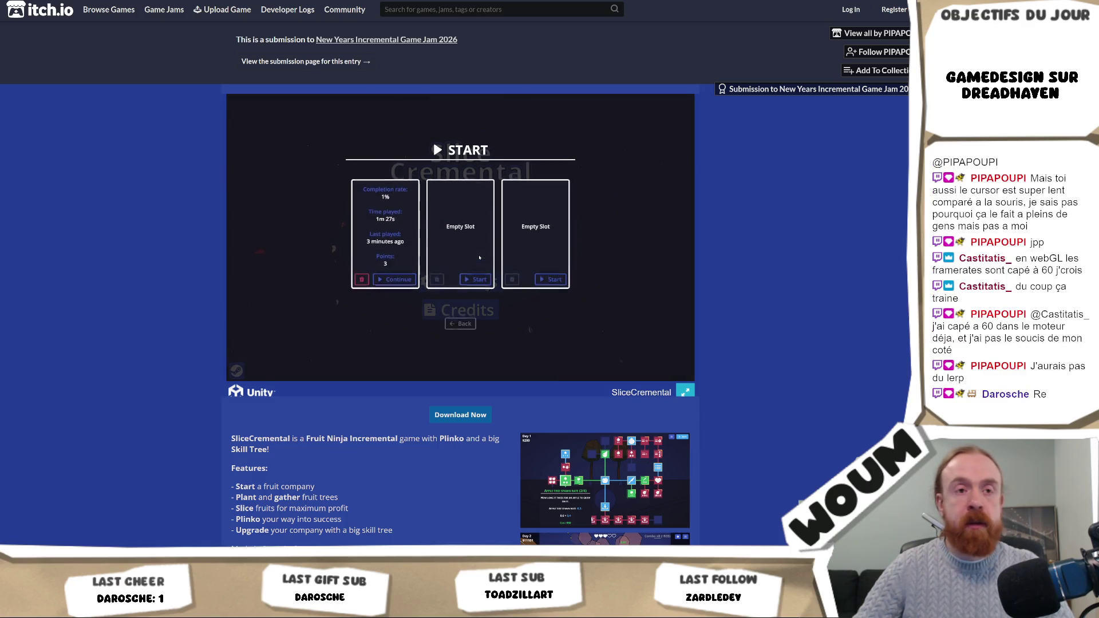
left_click(392, 279)
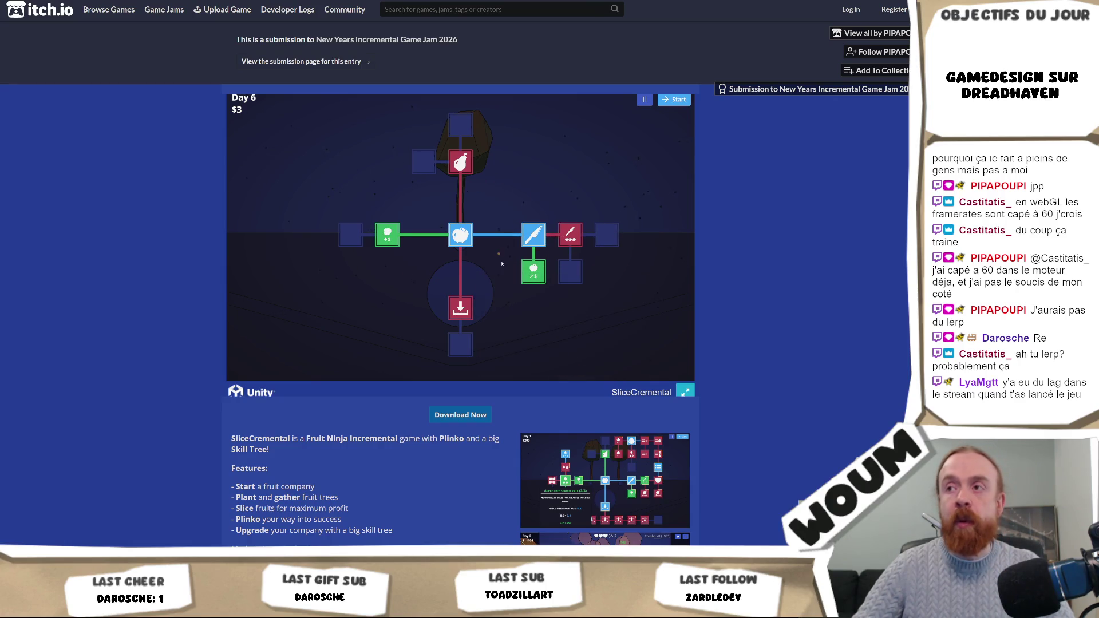
left_click(676, 100)
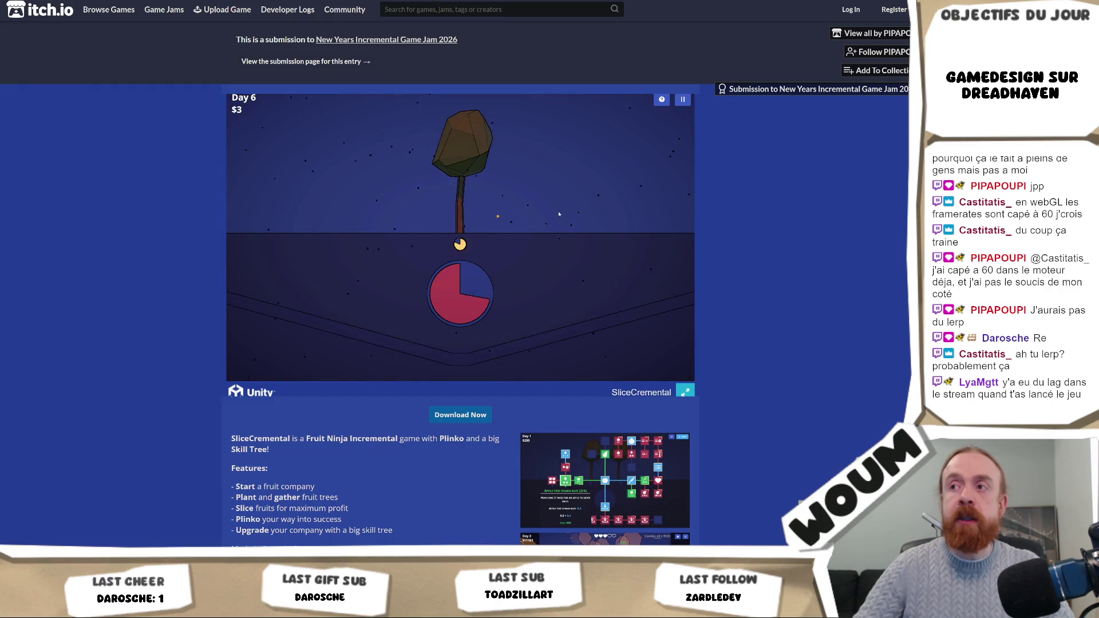
mouse_move(490, 143)
left_mouse_down()
mouse_move(400, 143)
mouse_move(426, 170)
left_mouse_up()
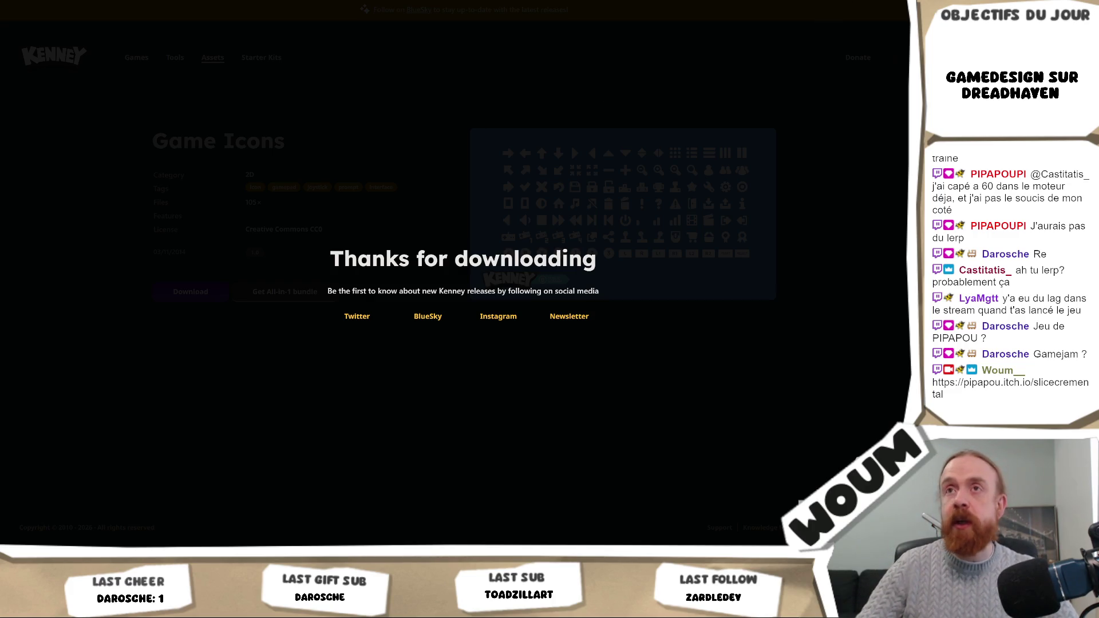
key("alt+Tab")
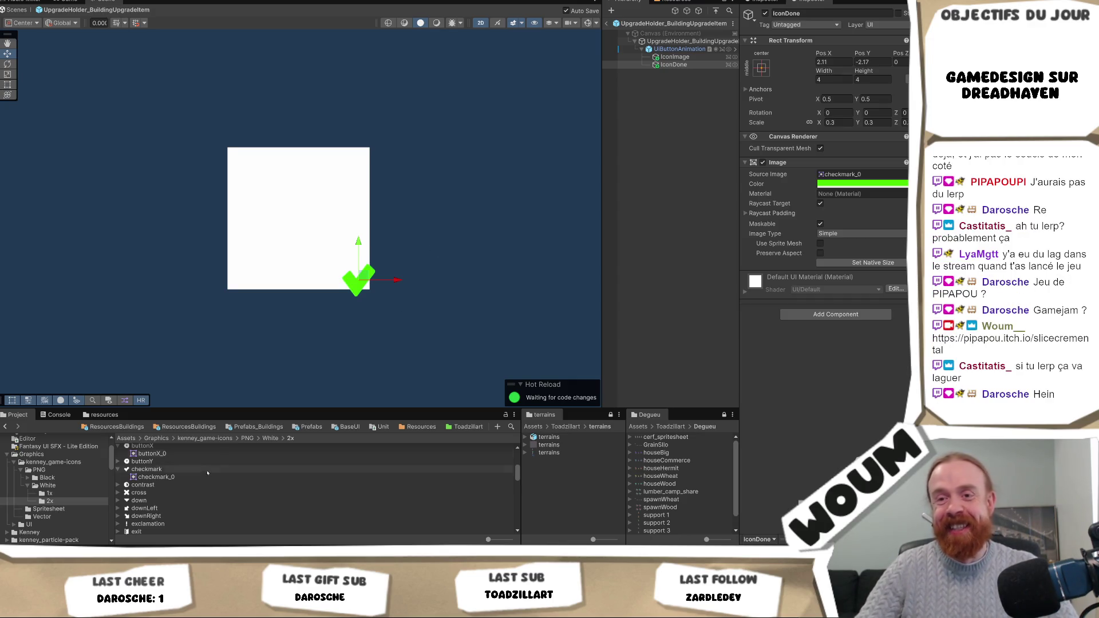
mouse_move(162, 558)
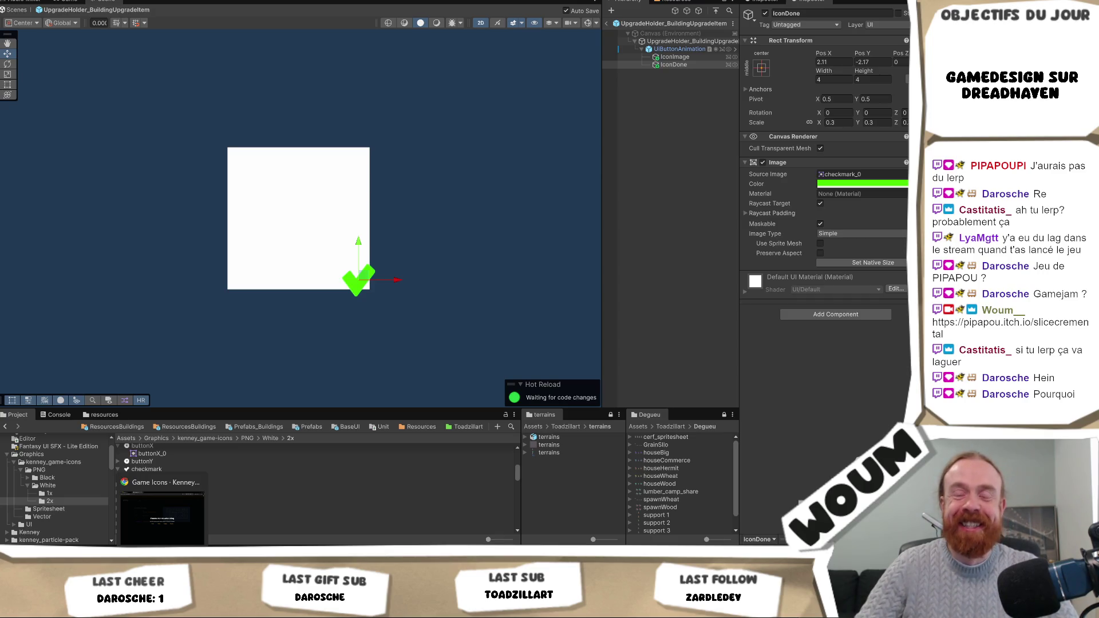
left_click(162, 518)
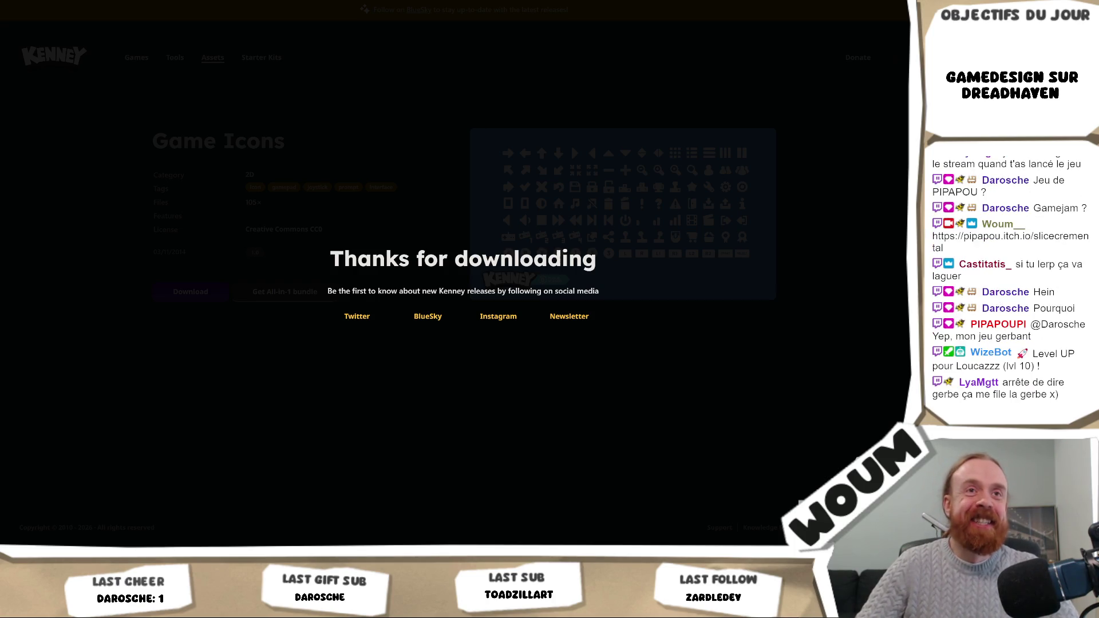
Step: Reopen SliceCremental's itch.io page in a new tab, launch the game, and go fullscreen
key("ctrl+t")
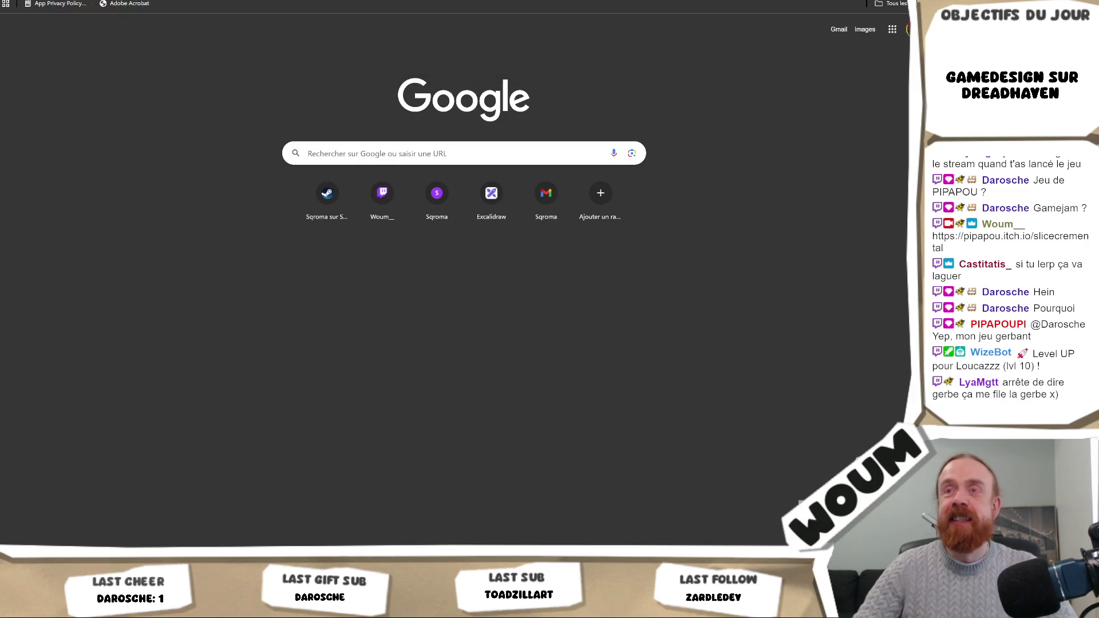
key("Return")
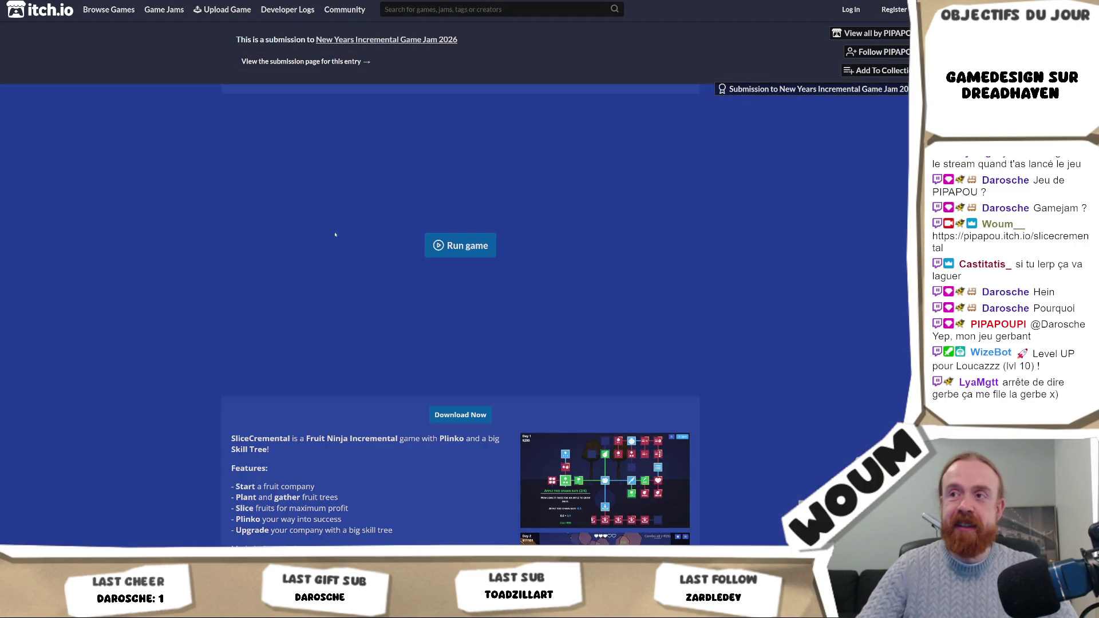
left_click(460, 246)
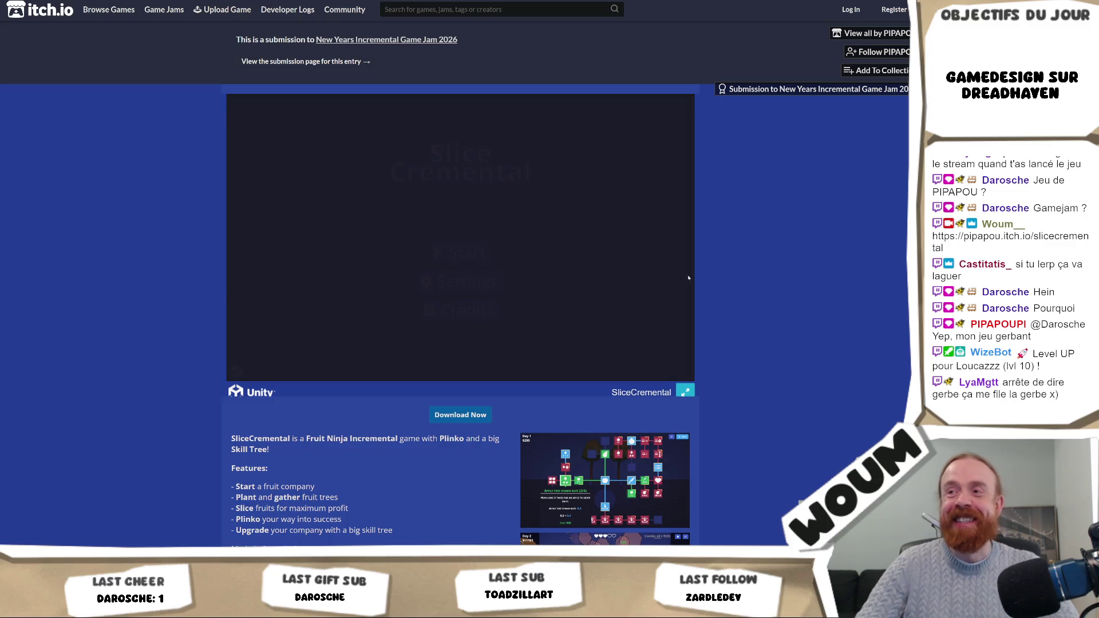
left_click(461, 252)
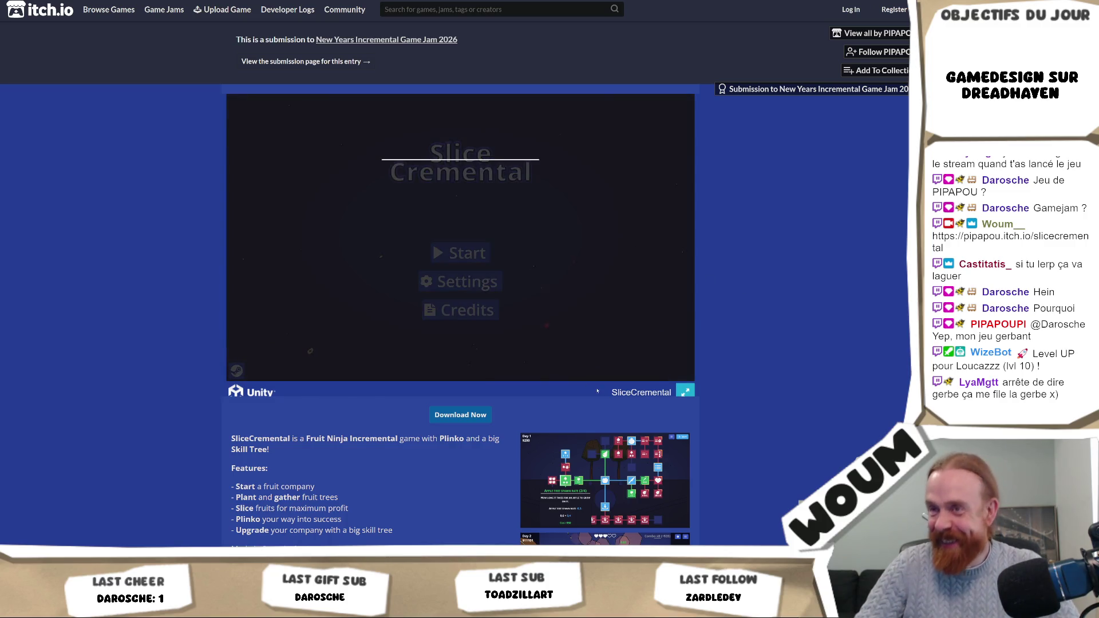
left_click(685, 393)
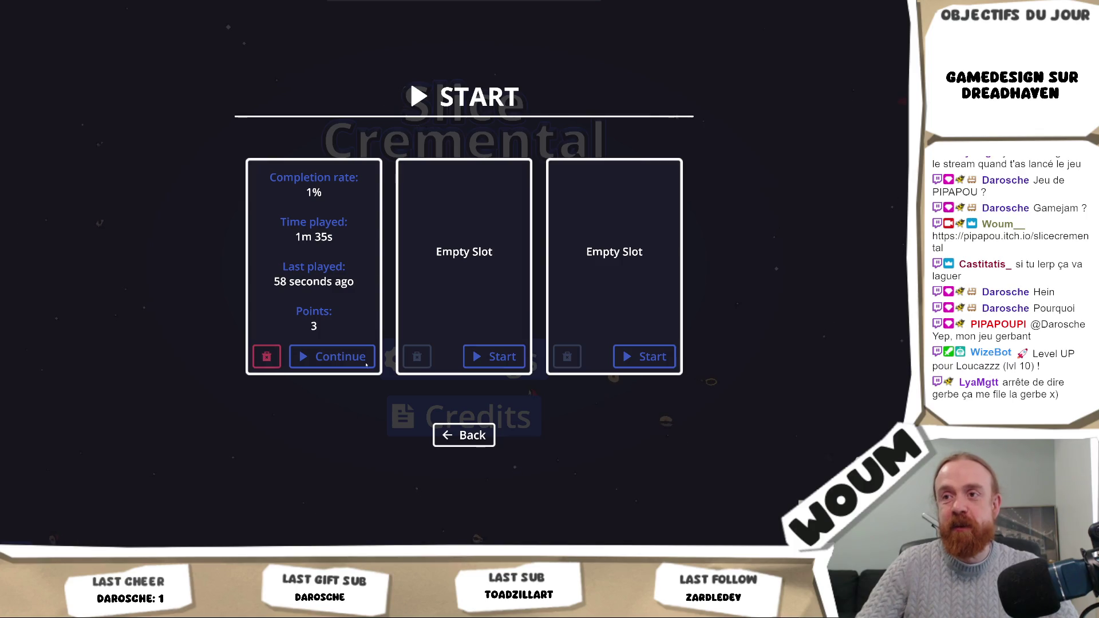
Step: Continue the saved run, open and close the skill tree, then pause on Day 6 with $4
left_click(362, 354)
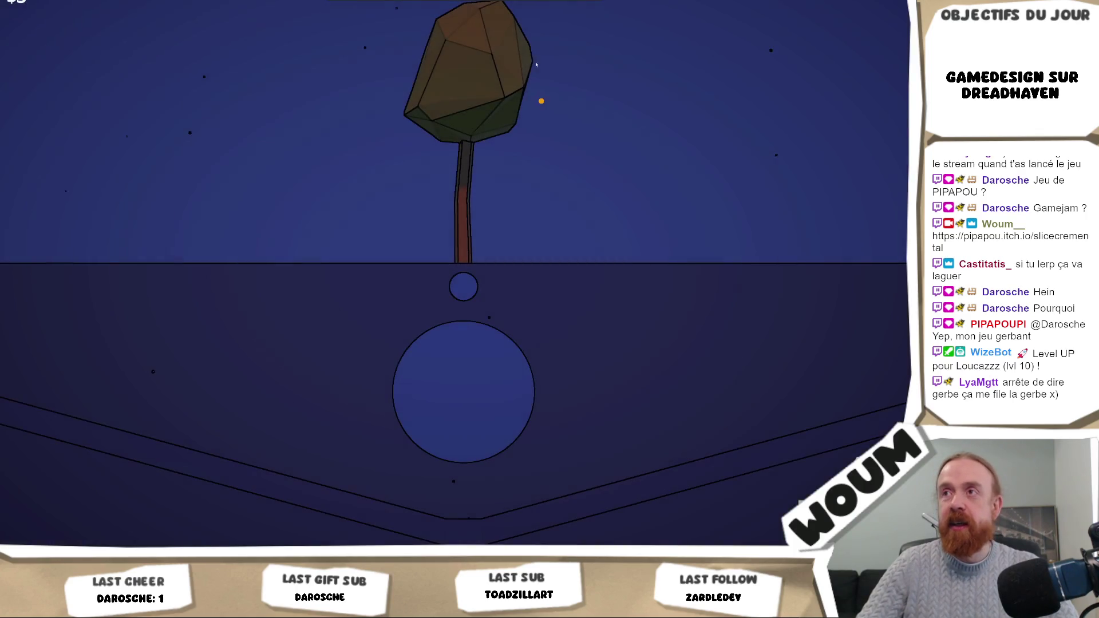
left_click(524, 65)
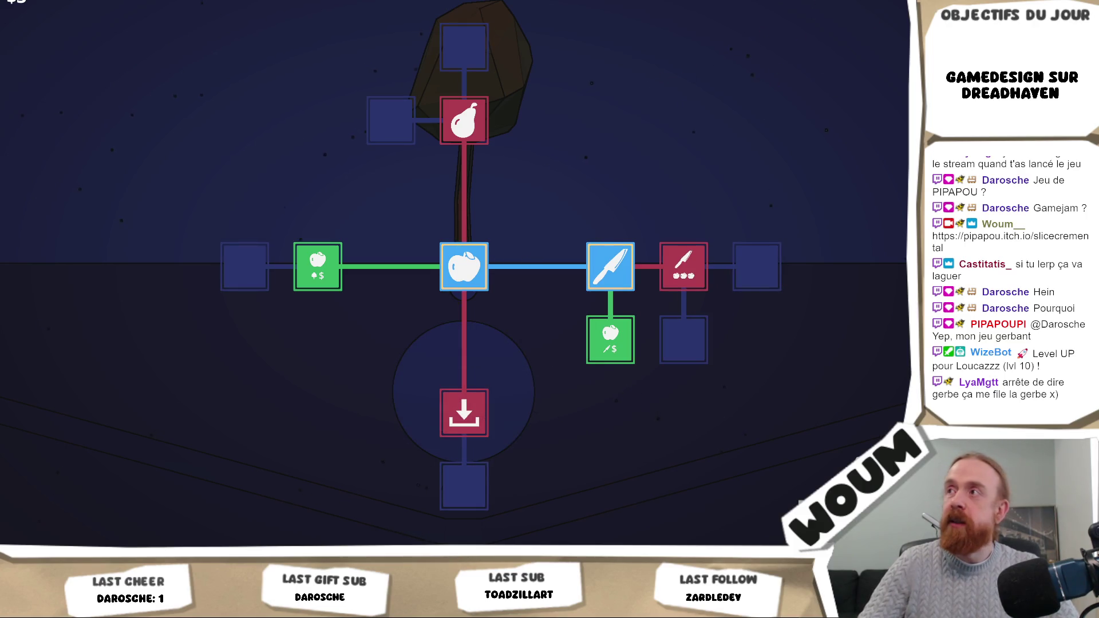
left_click(472, 126)
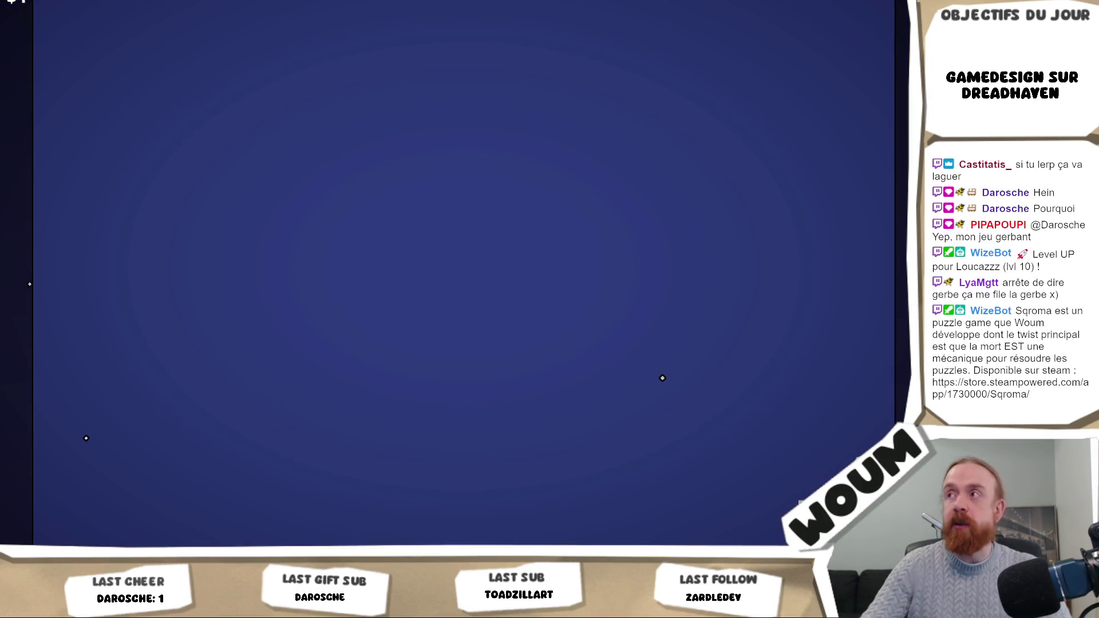
key("Escape")
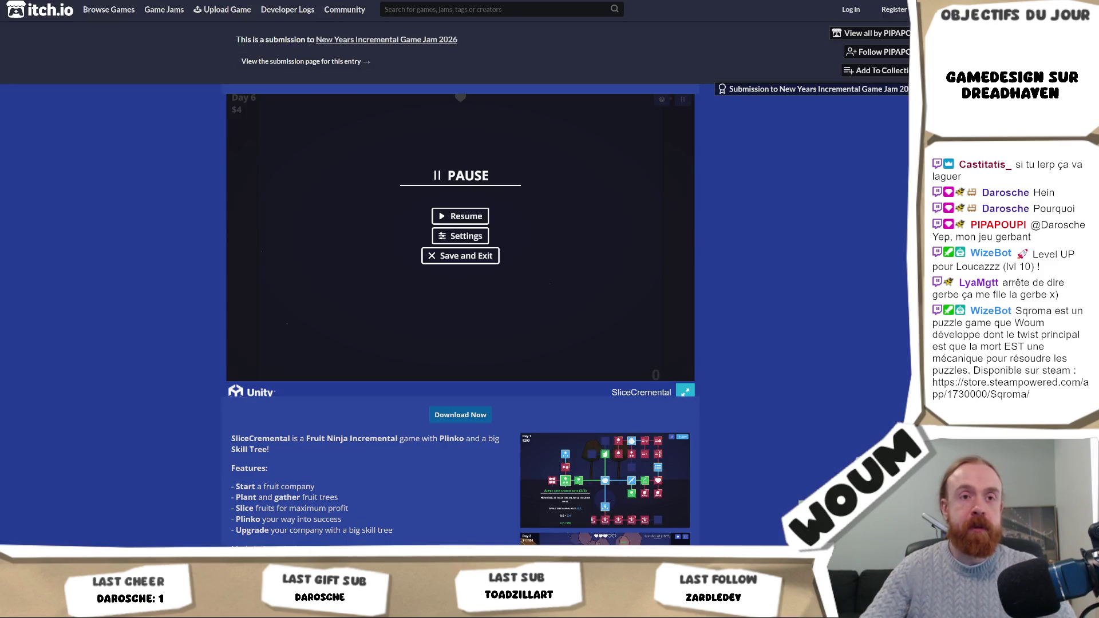
Step: Switch back to Unity's UpgradeHolder prefab scene with the green checkmark, then to the Kenney page
key("ctrl+Tab")
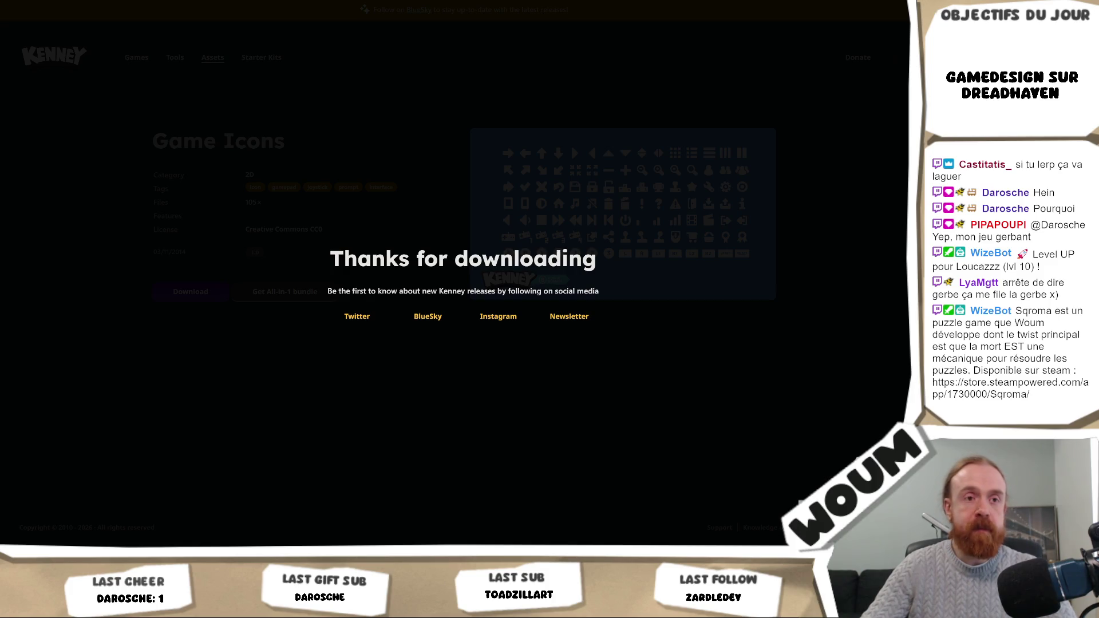
key("alt+Tab")
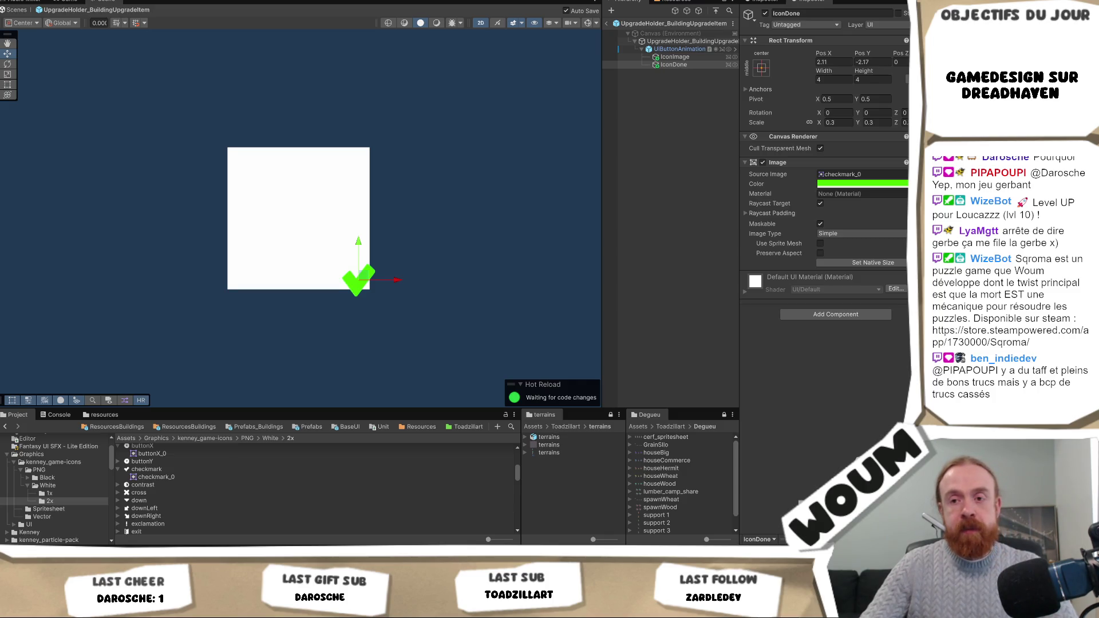
key("alt+Tab")
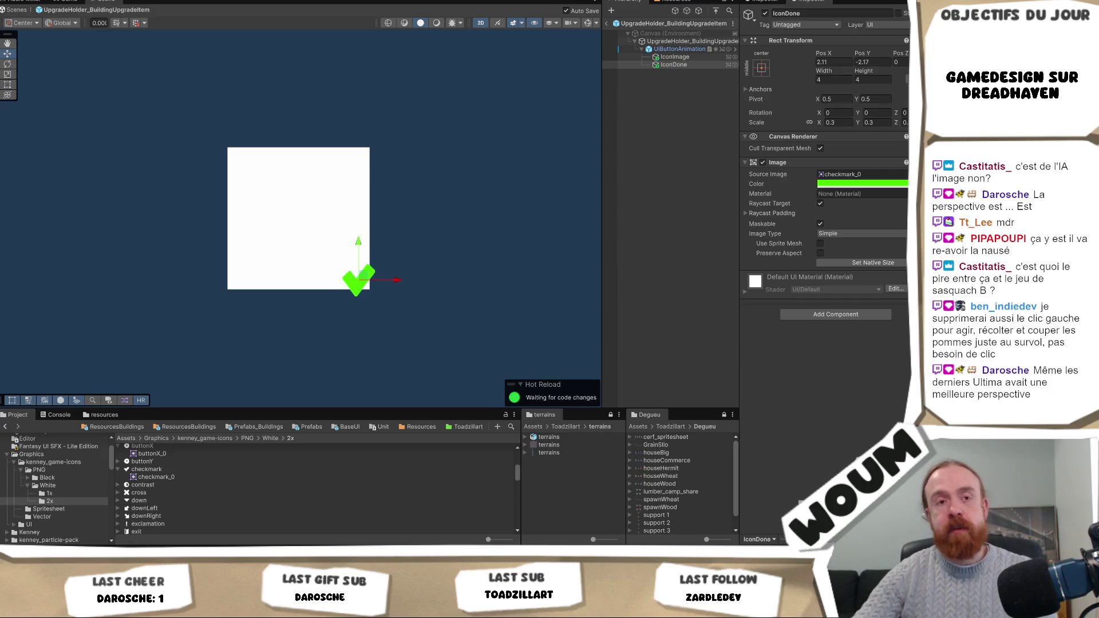
mouse_move(162, 608)
left_click(162, 518)
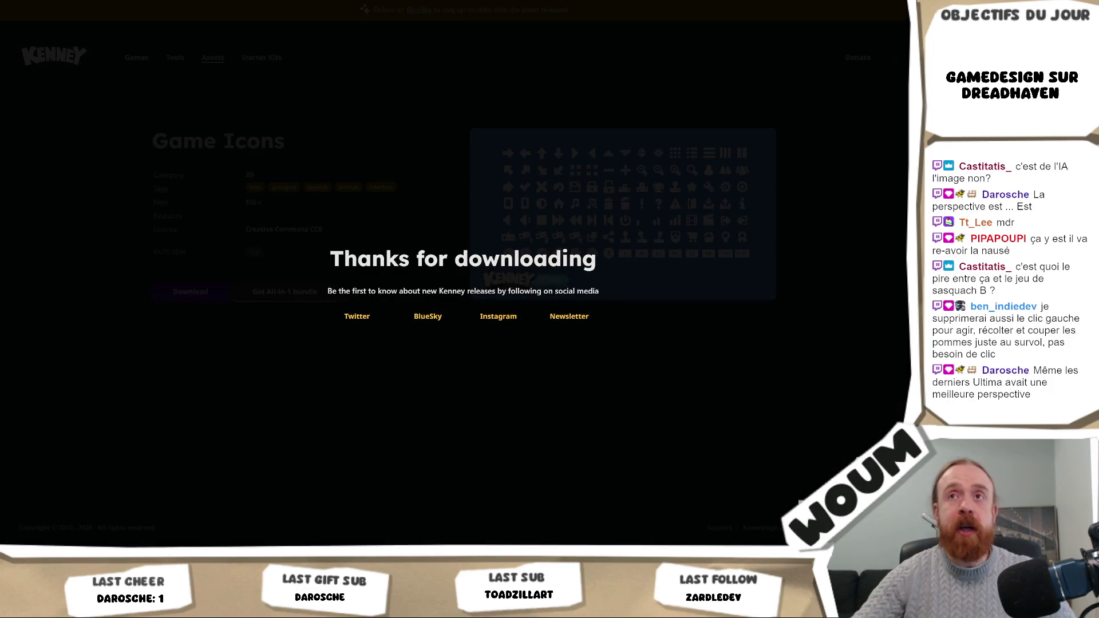
key("ctrl+t")
type("https://pipapou.itch.io/slicecrementa")
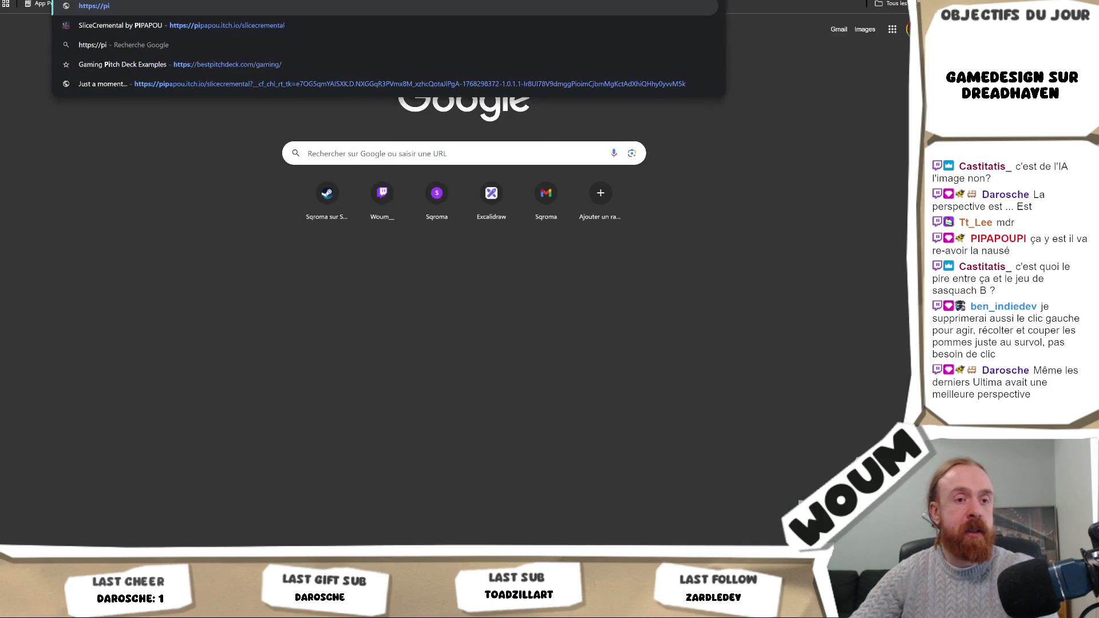
key("Return")
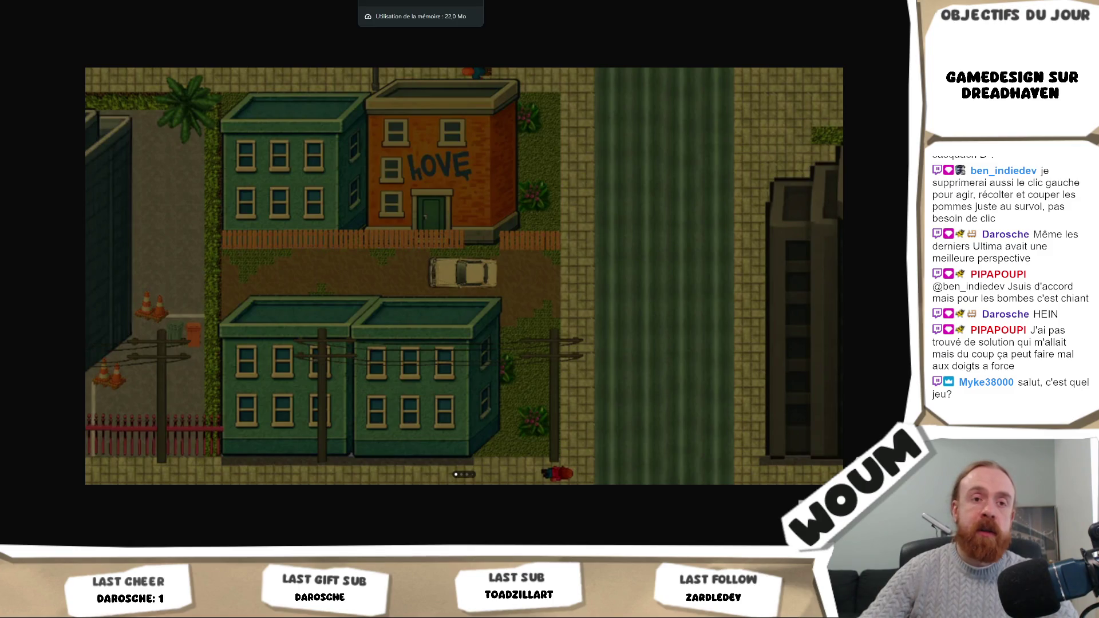
Step: Leave the game screenshot for a new tab and return to the Unity Editor
key("ctrl+t")
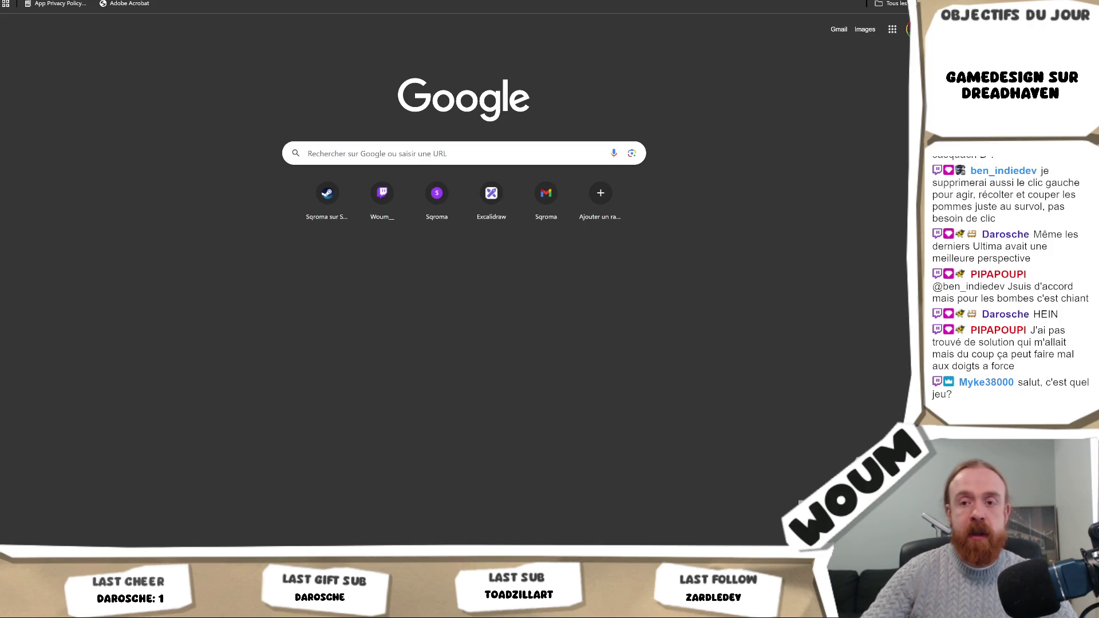
key("alt+Tab")
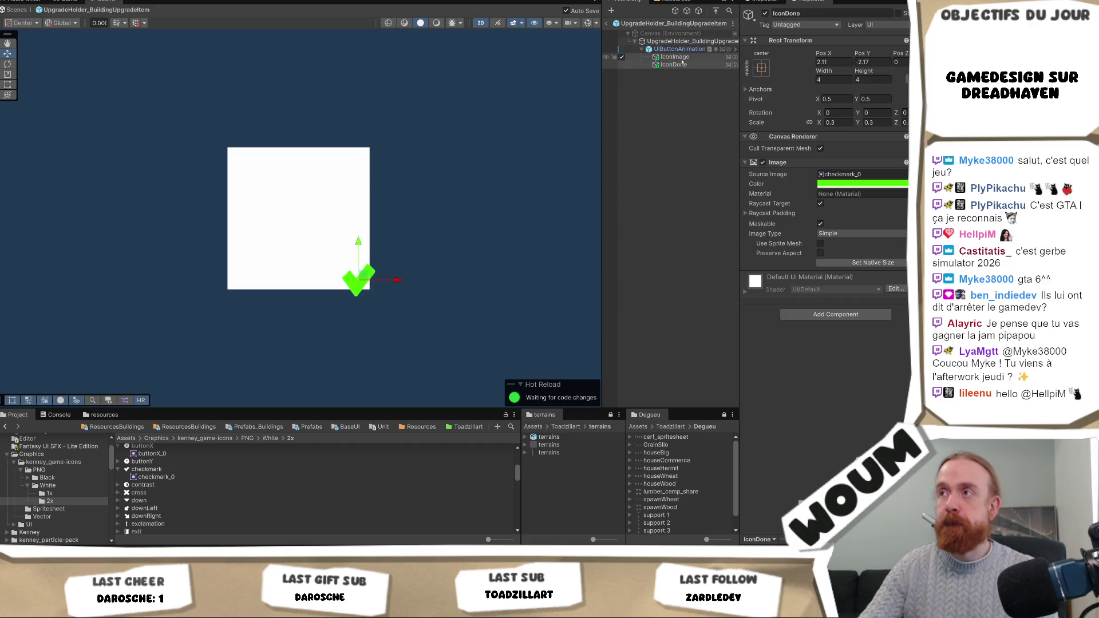
Step: Select IconImage in the Hierarchy to inspect its white image with no source sprite
left_click(678, 57)
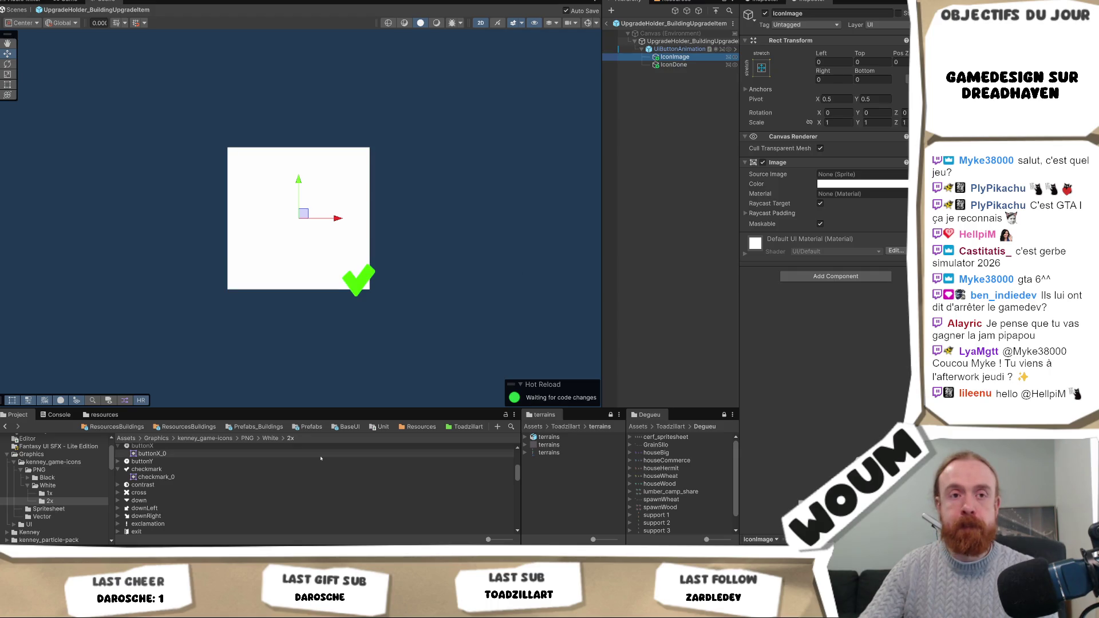
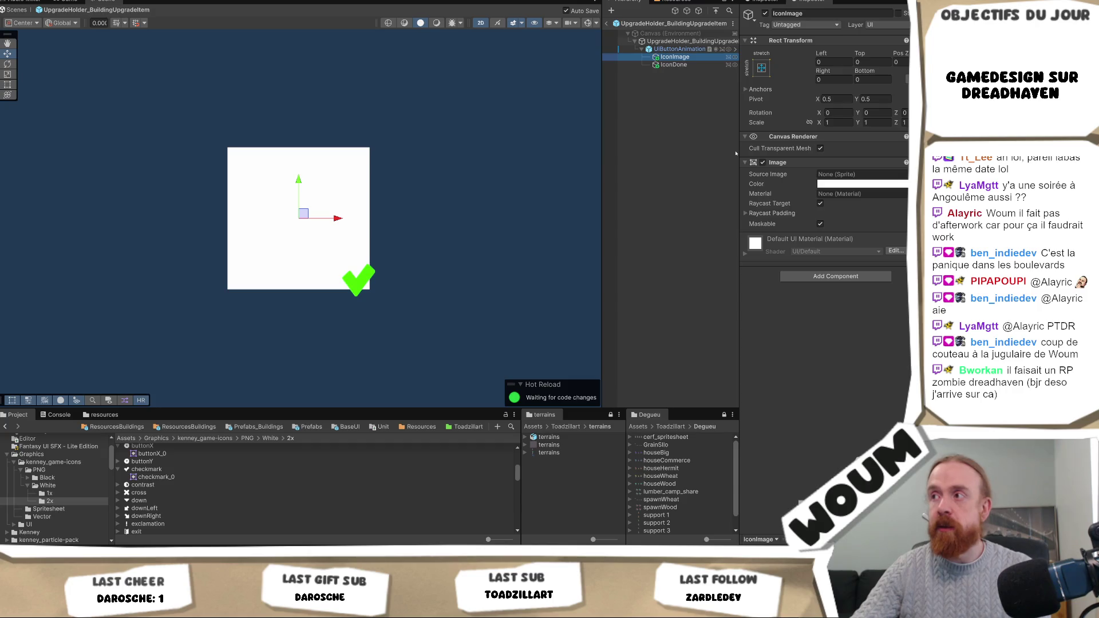
Step: Select UIButtonAnimation, then leave Prefab Mode to return to the testmap scene
left_click(681, 49)
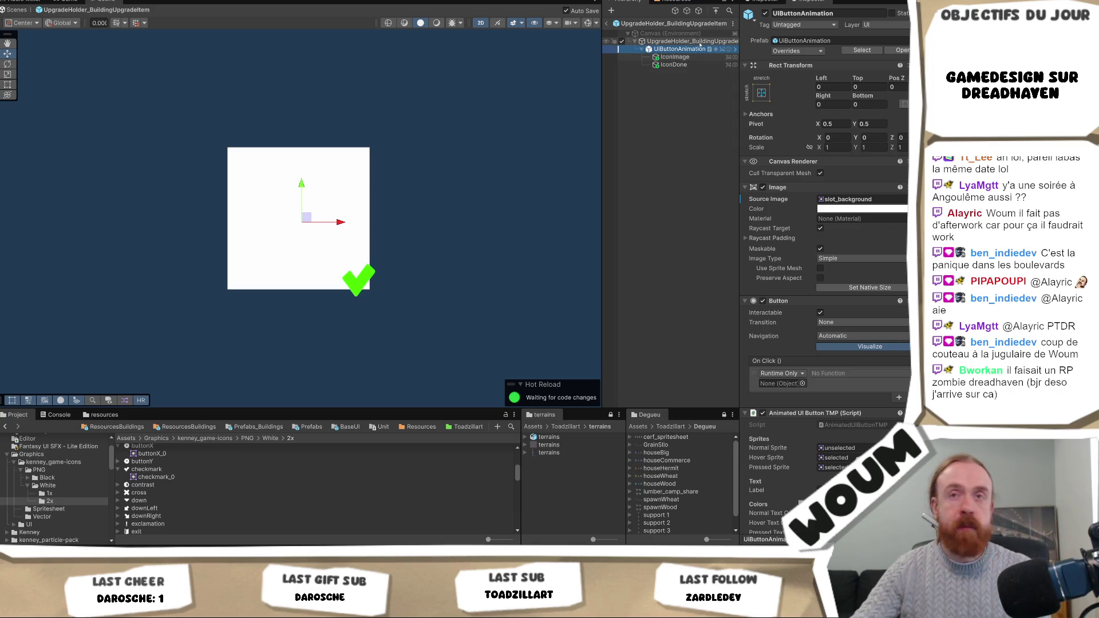
left_click(610, 23)
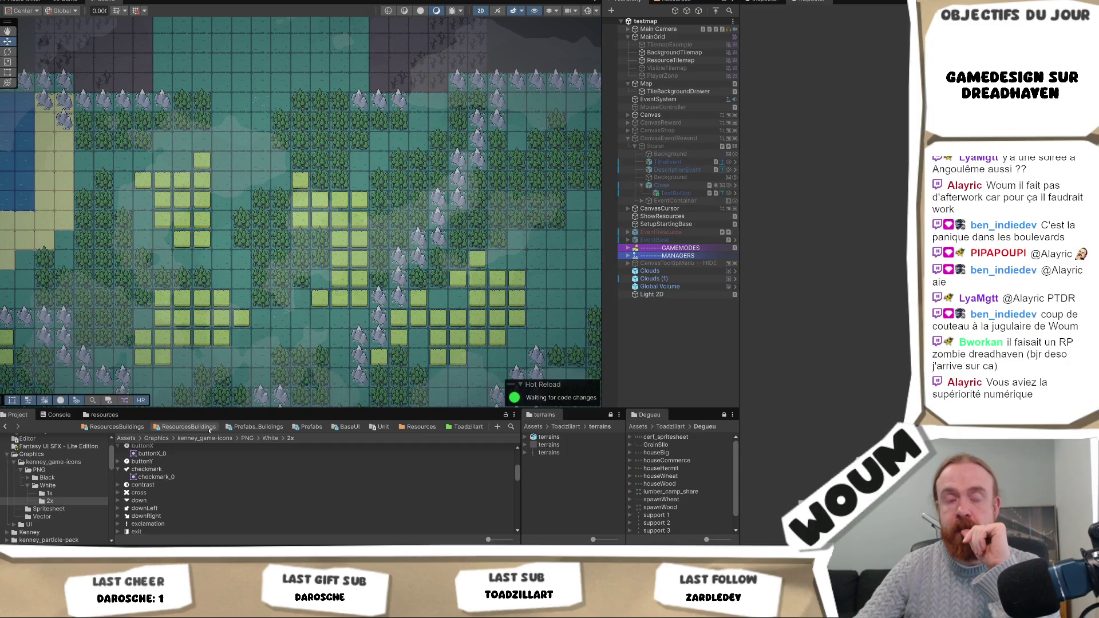
Step: Browse Resources > ResourcesBuildings, checking the Defense folder, and open the WoodCamp prefab
left_click(206, 427)
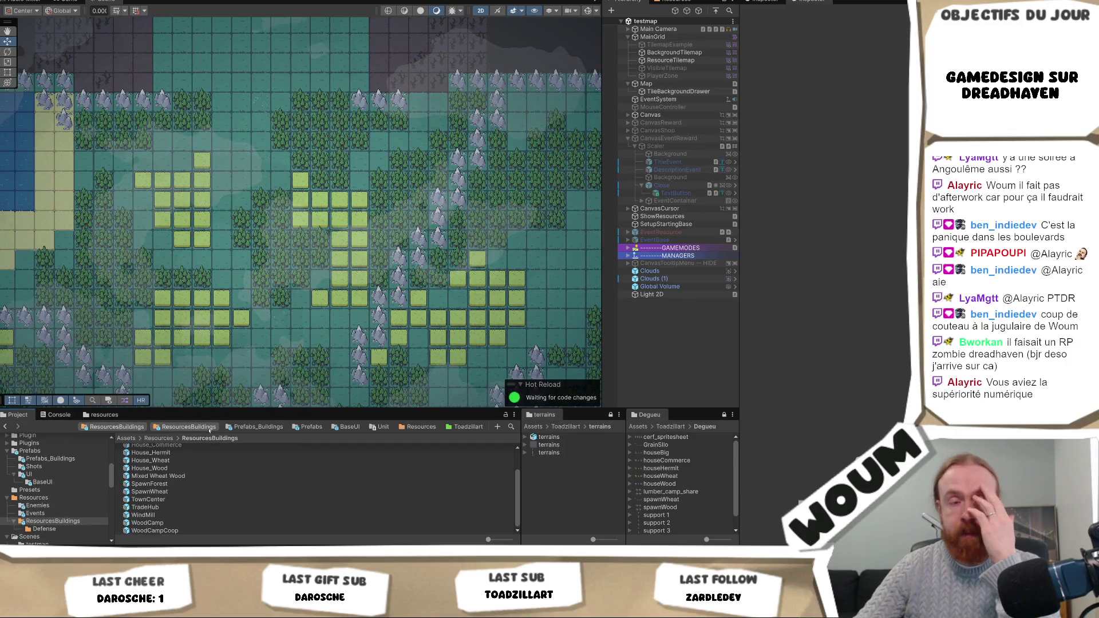
scroll(211, 467, "up", 3)
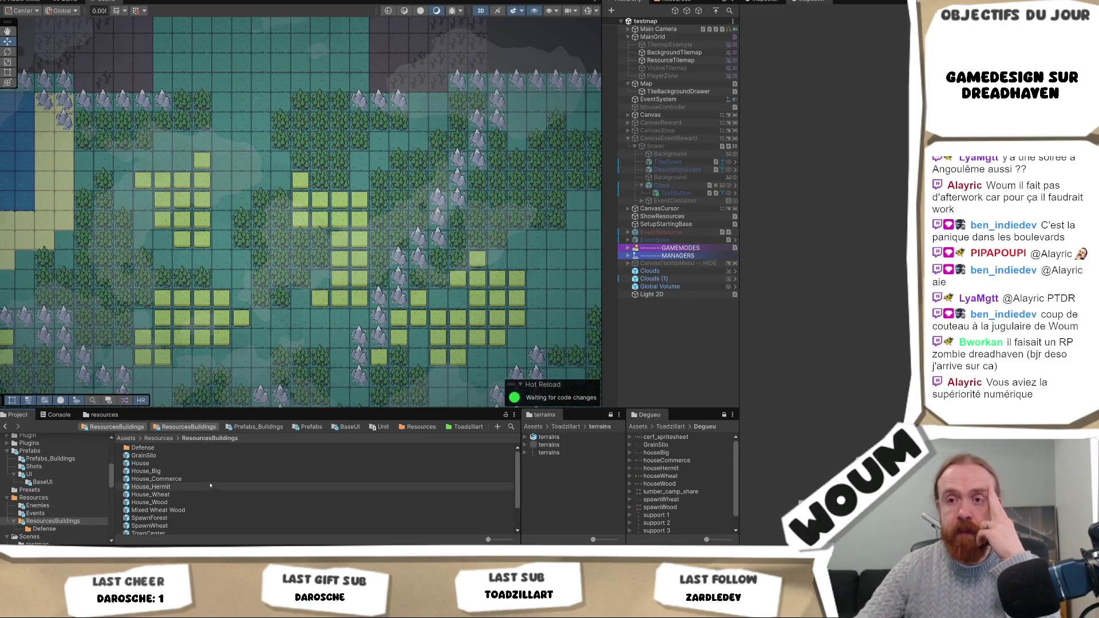
double_click(198, 448)
scroll(216, 455, "down", 5)
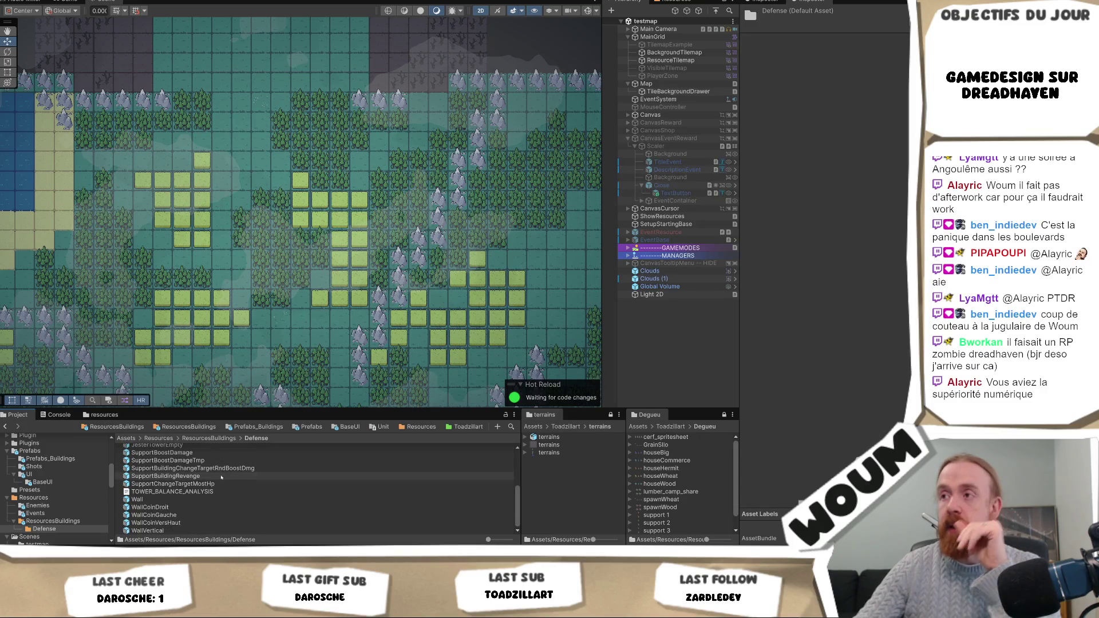
scroll(221, 477, "up", 5)
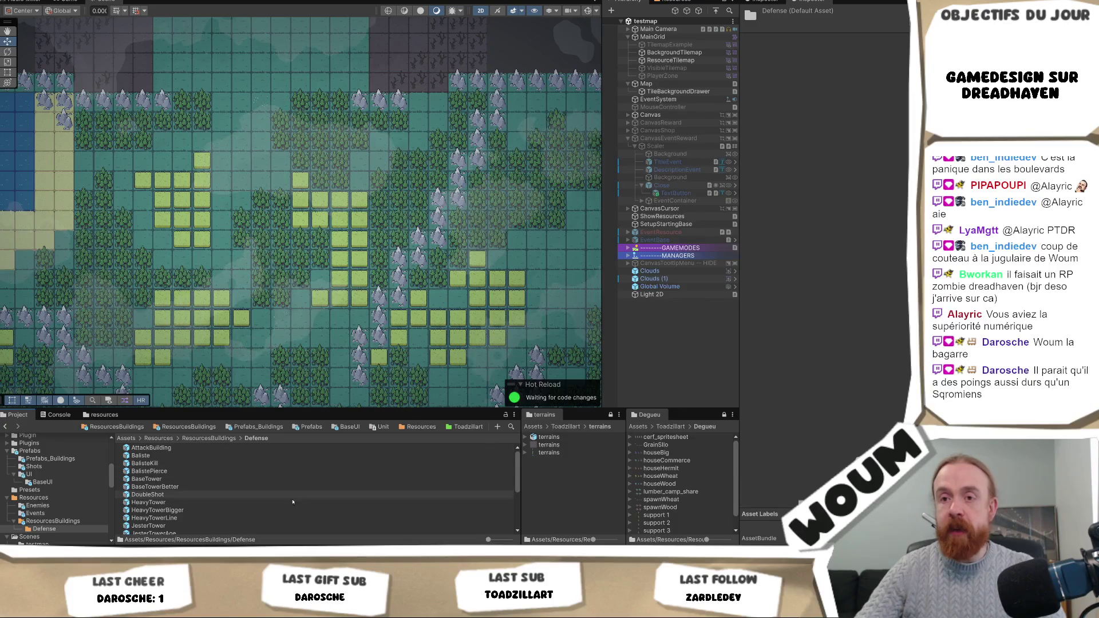
scroll(180, 499, "up", 5)
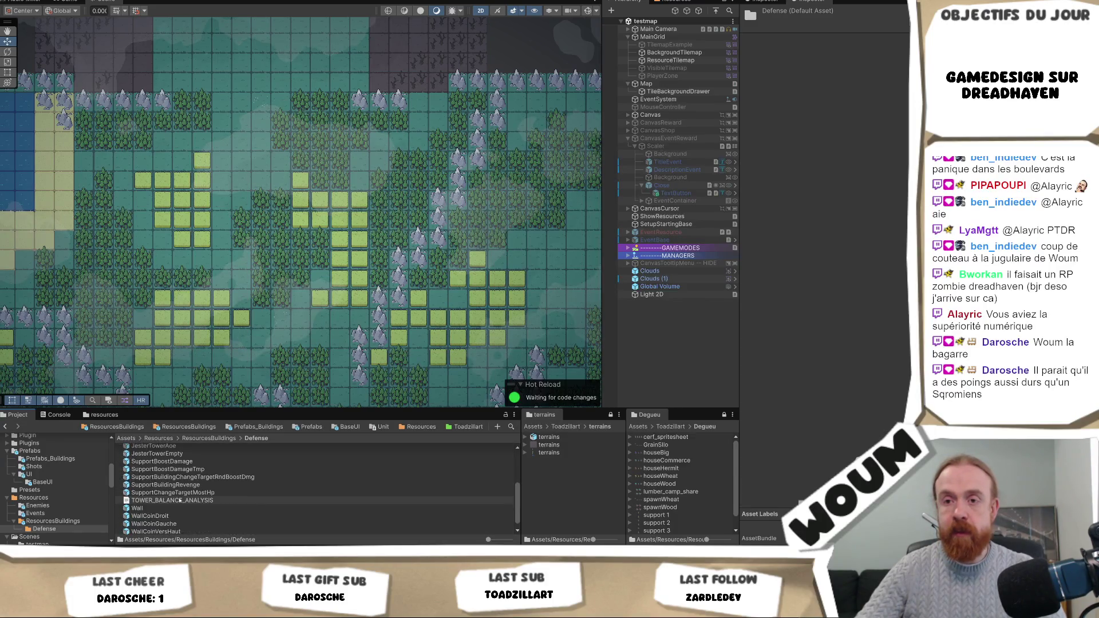
left_click(189, 427)
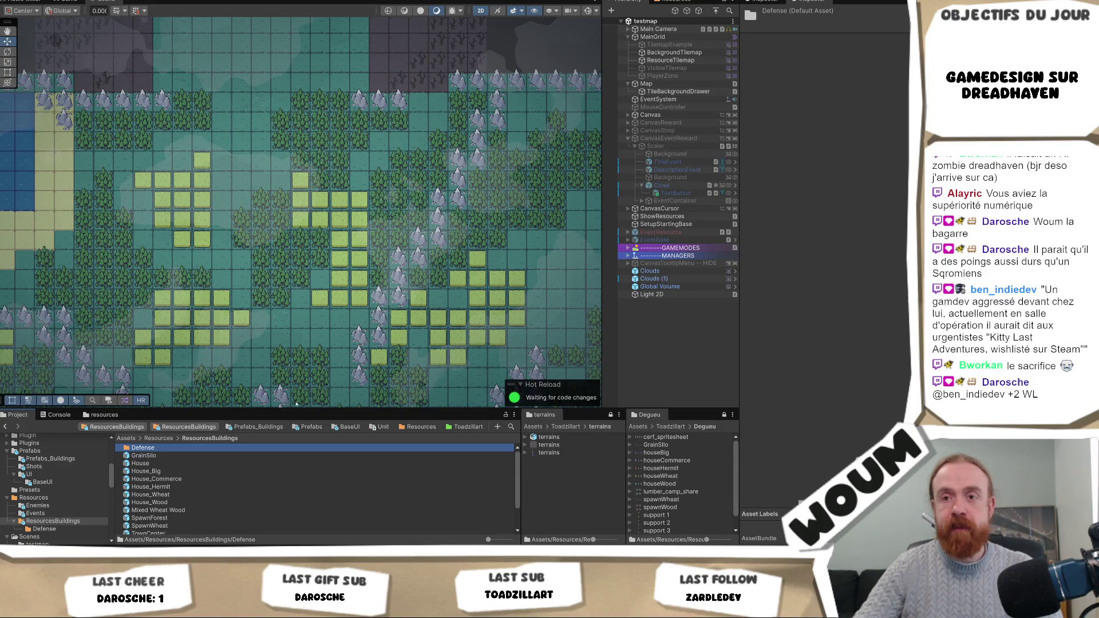
scroll(176, 517, "down", 3)
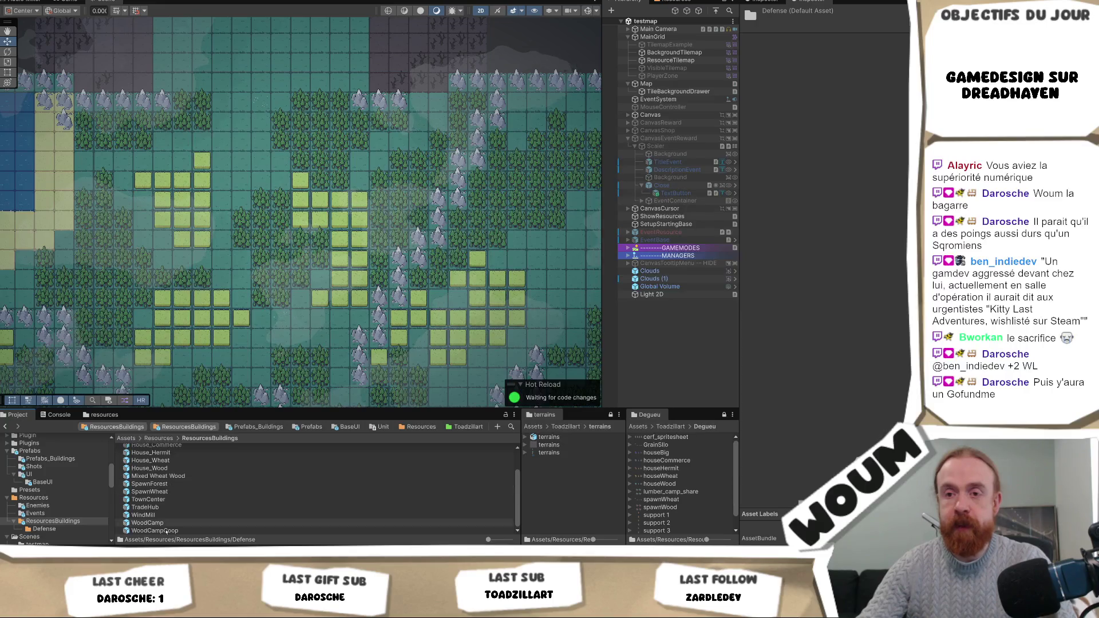
left_click(206, 524)
double_click(207, 523)
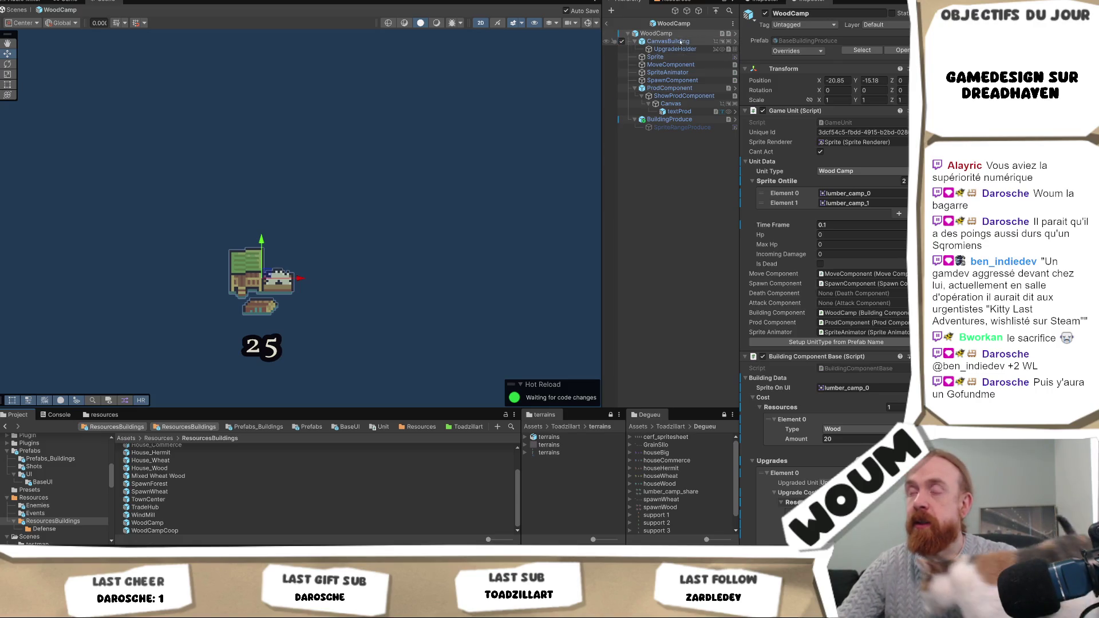
Step: Locate the asset currently used as WoodCamp's upgrade sprite in the Project window
scroll(824, 258, "down", 2)
scroll(861, 408, "down", 4)
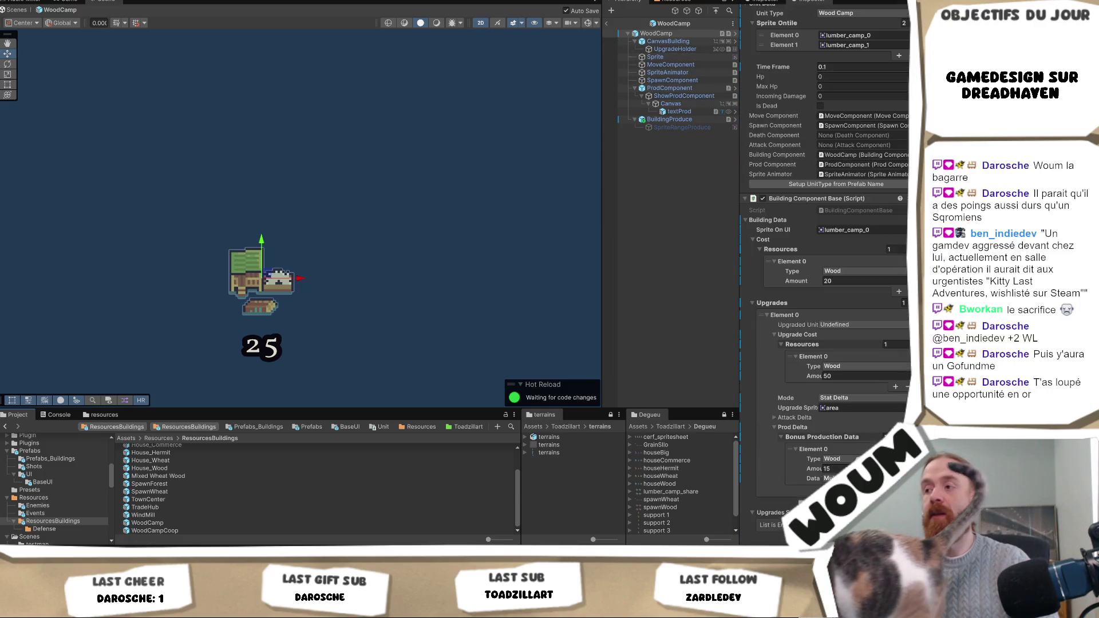
left_click(868, 408)
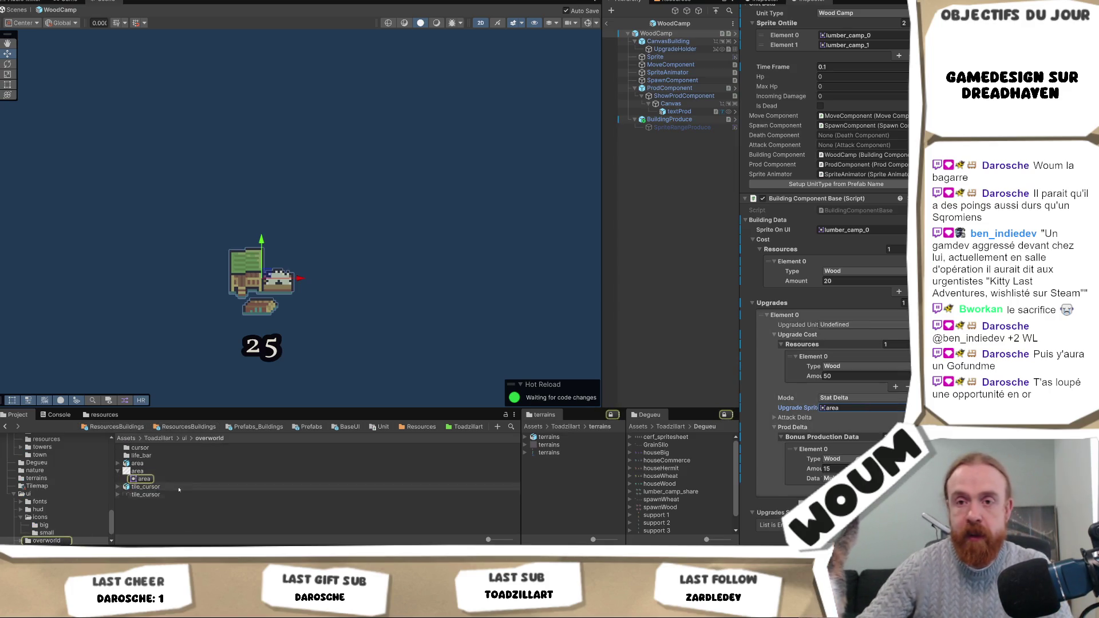
scroll(62, 499, "up", 5)
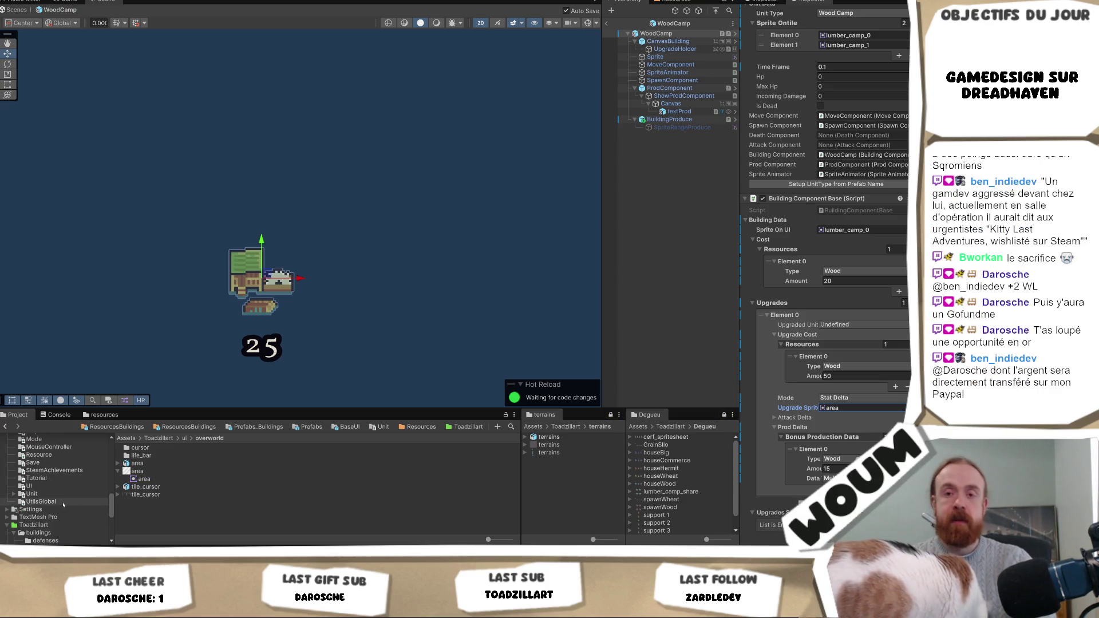
scroll(63, 501, "up", 10)
scroll(62, 494, "up", 10)
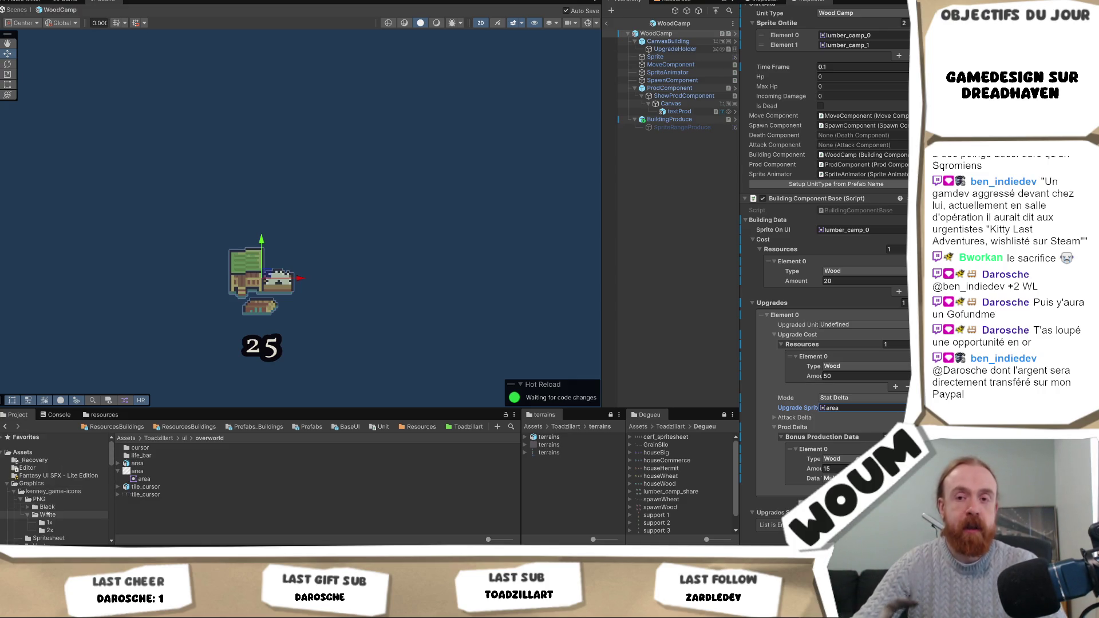
scroll(52, 495, "down", 2)
Step: Select arrowUp in kenney_game-icons PNG/White/2x and preview its import settings
left_click(50, 501)
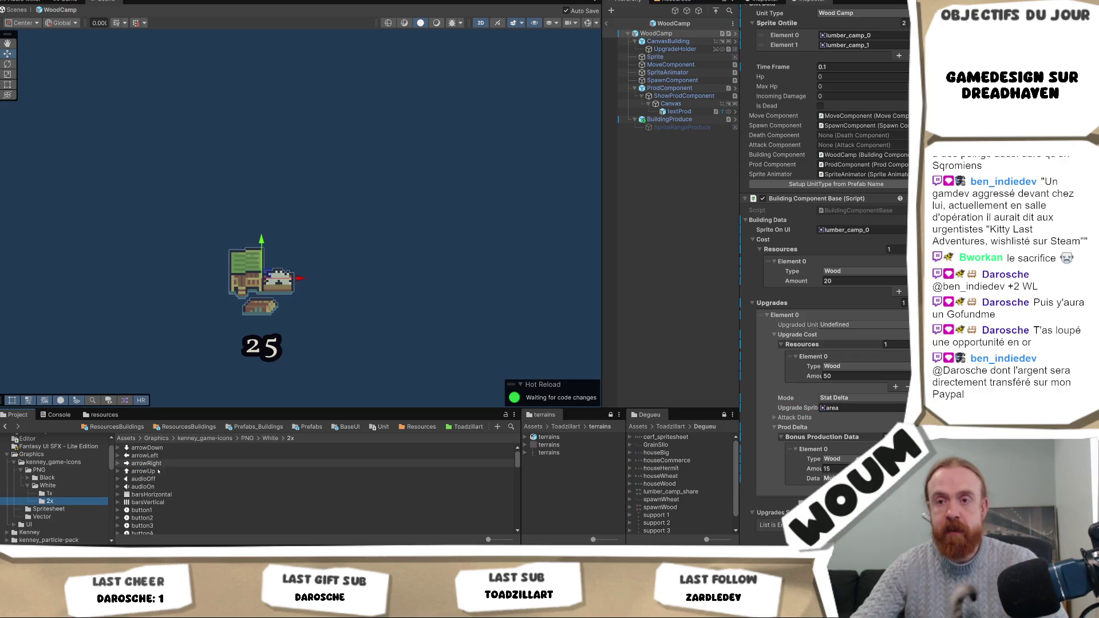
left_click(158, 471)
scroll(55, 458, "up", 1)
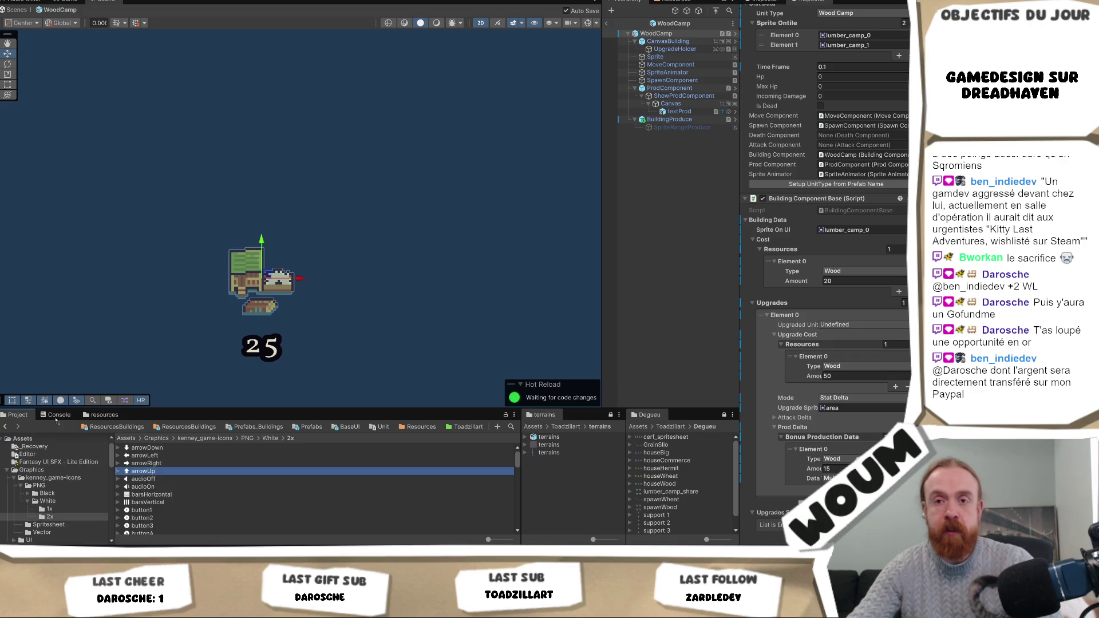
key("alt+p")
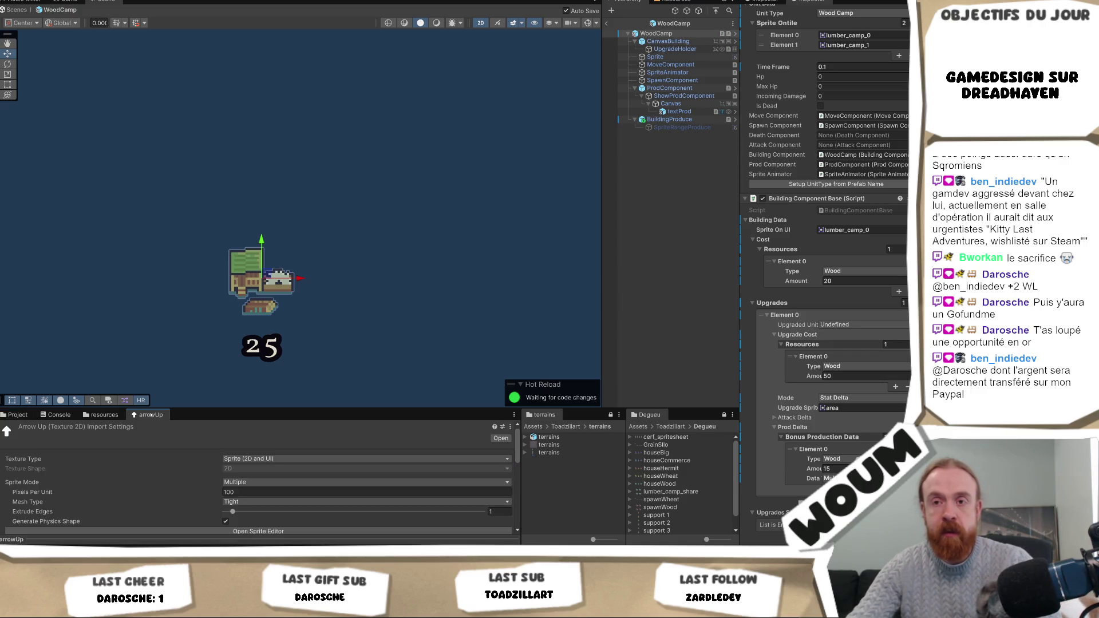
right_click(151, 416)
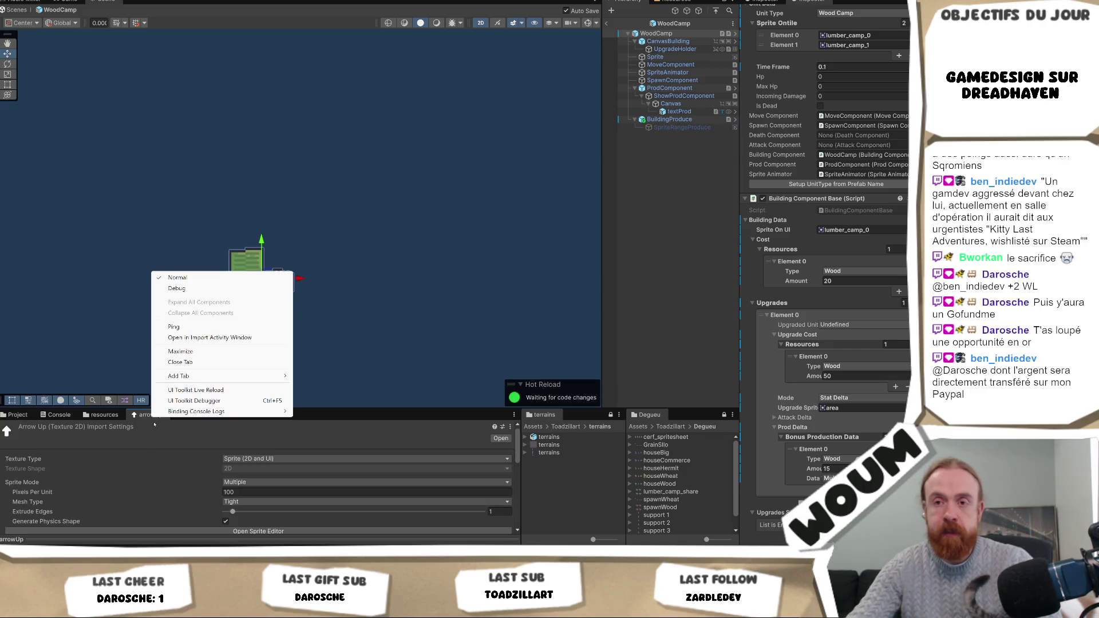
left_click(218, 362)
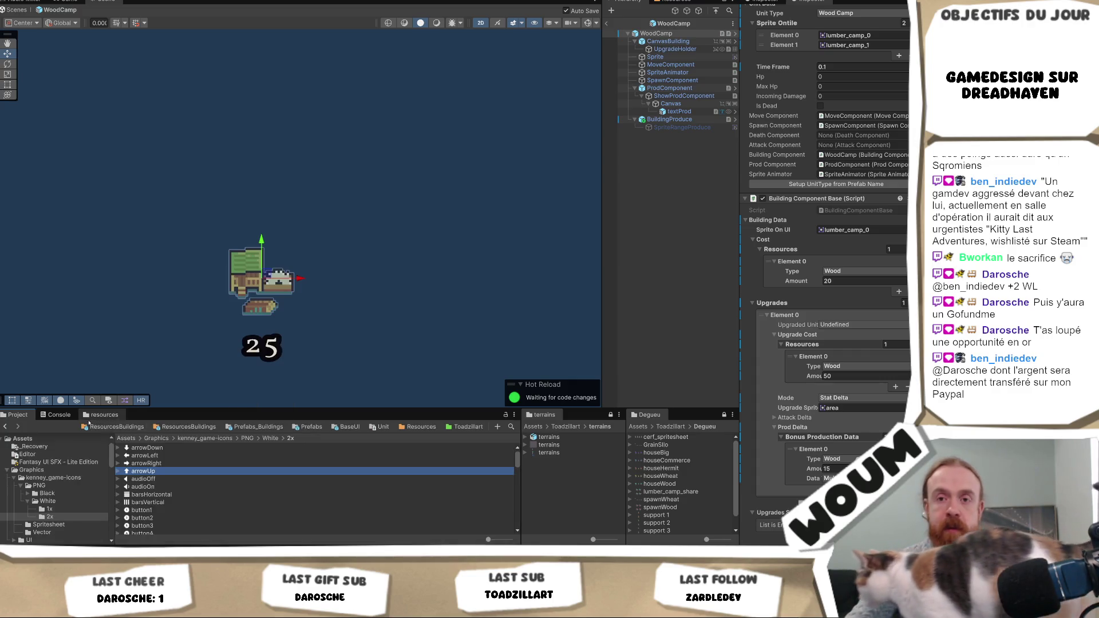
Step: Assign arrowUp to WoodCamp's Upgrade Sprite field and start Play mode
mouse_move(143, 471)
left_mouse_down()
mouse_move(836, 418)
mouse_move(836, 408)
left_mouse_up()
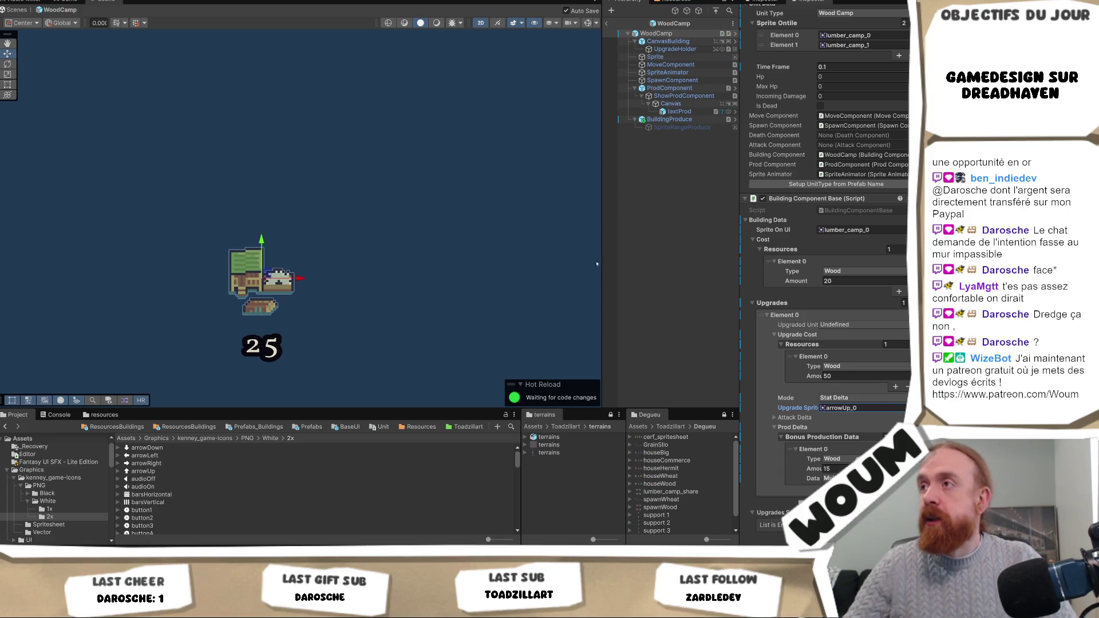
scroll(890, 386, "down", 1)
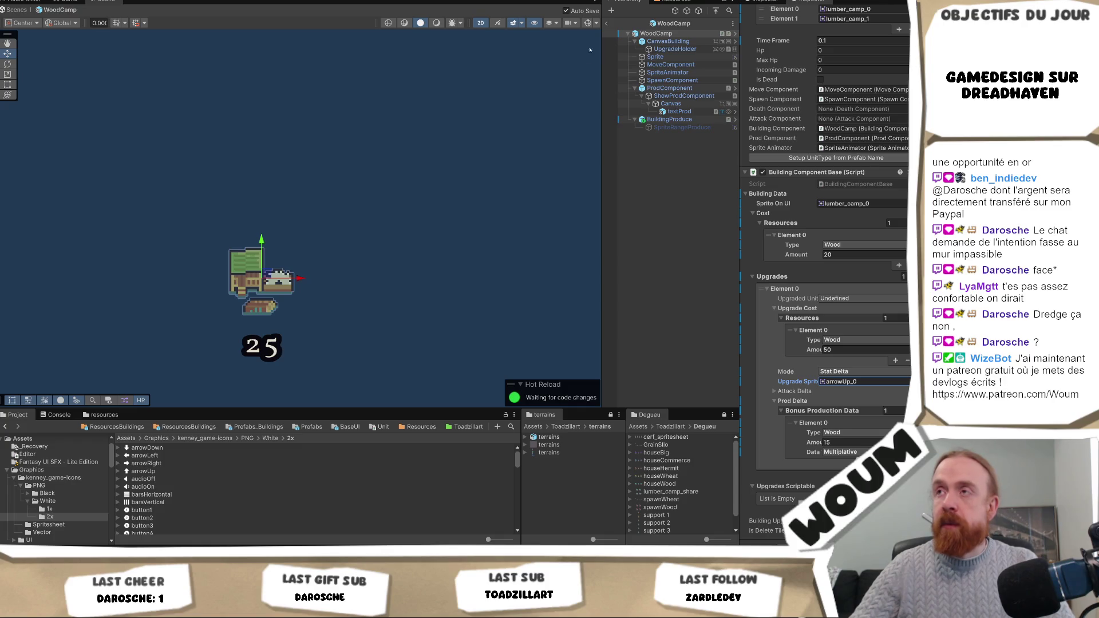
left_click(309, 0)
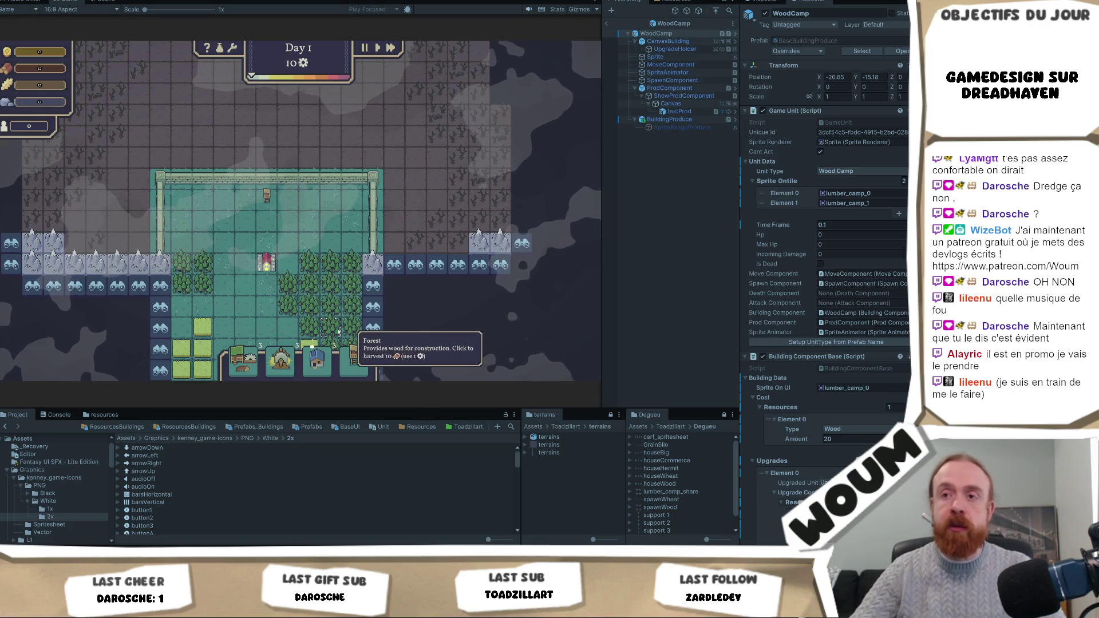
Step: Harvest two forest tiles, place a Wood Camp, then inspect arrowUp's import settings
scroll(312, 277, "up", 1)
left_click(318, 257)
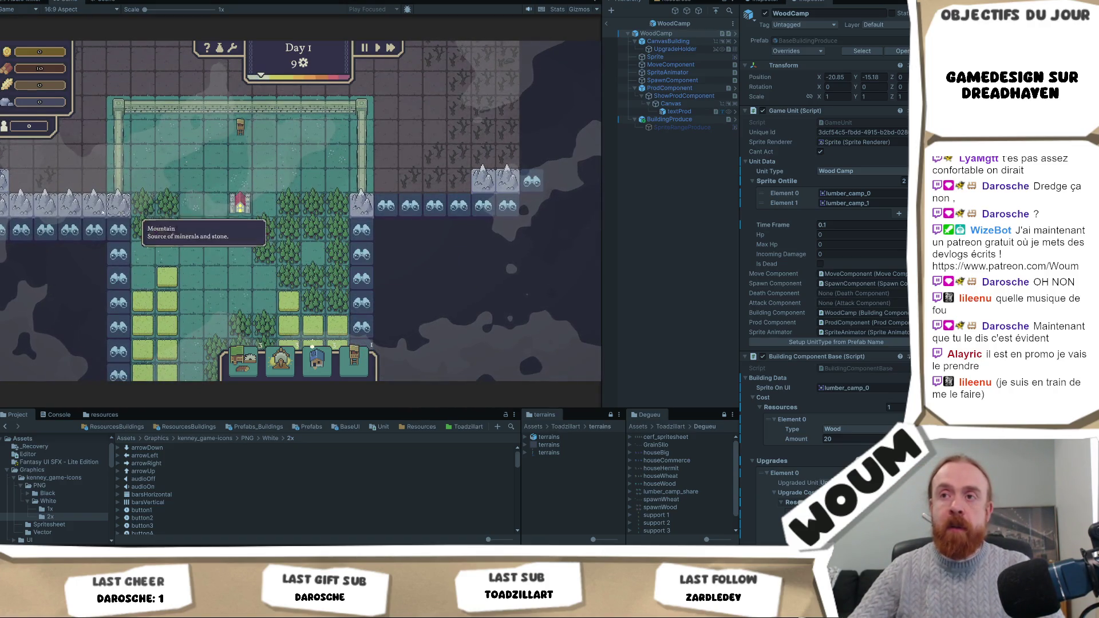
left_click(167, 227)
mouse_move(243, 348)
left_mouse_down()
mouse_move(326, 235)
mouse_move(318, 280)
mouse_move(314, 254)
left_mouse_up()
scroll(317, 251, "up", 2)
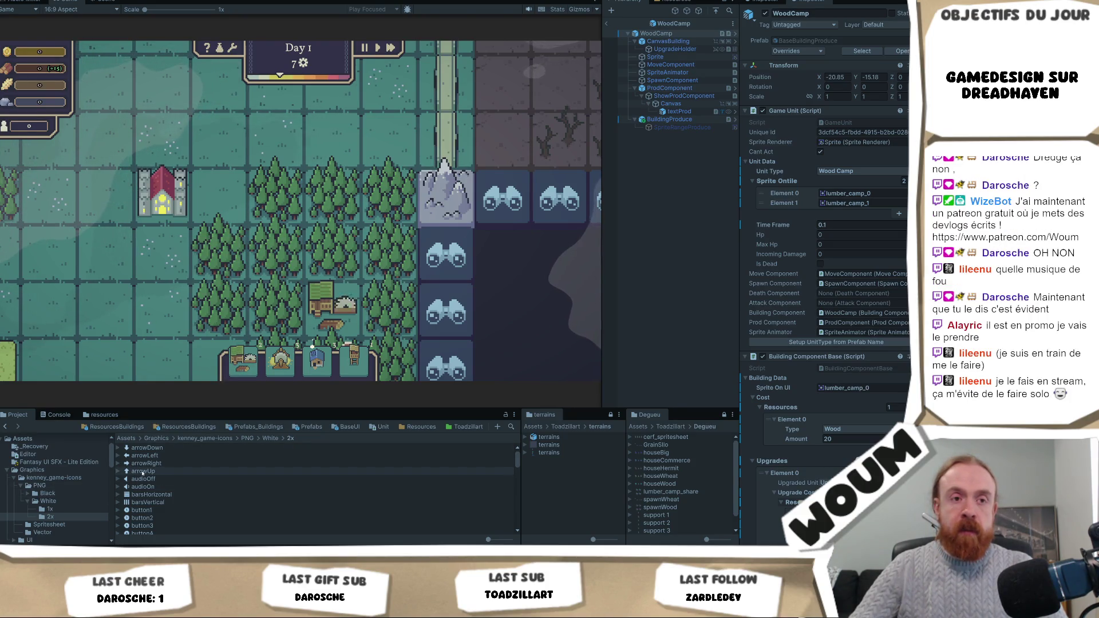
left_click(142, 472)
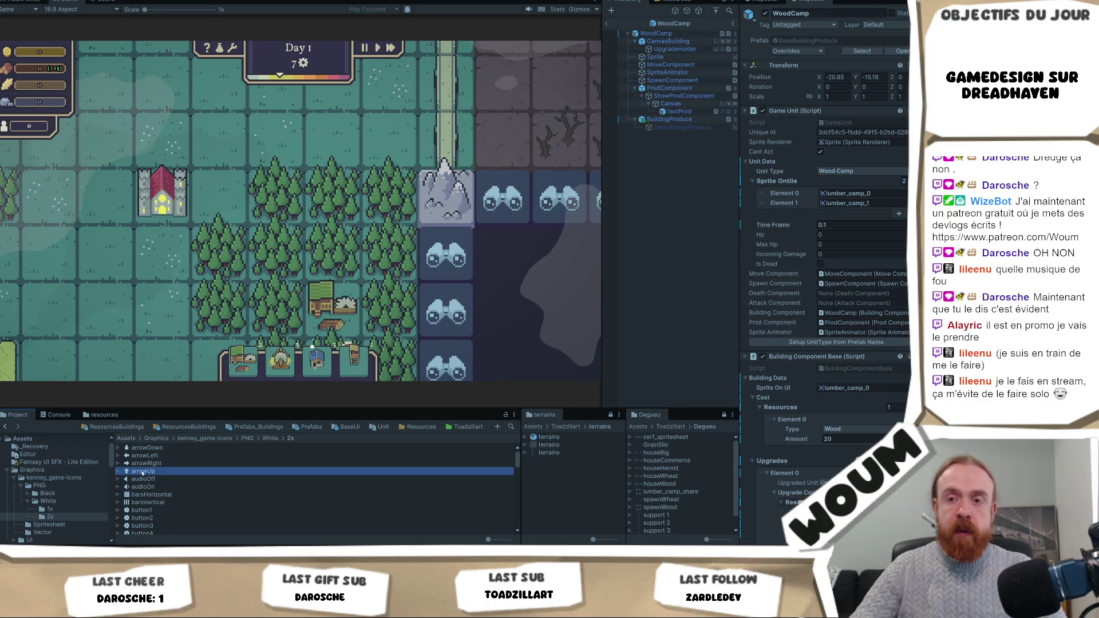
Step: Rename the arrowUp image in Assets/Graphics to UpgradeIcon
left_click(156, 438)
left_click(160, 491)
double_click(134, 455)
key("BackSpace")
key("Down")
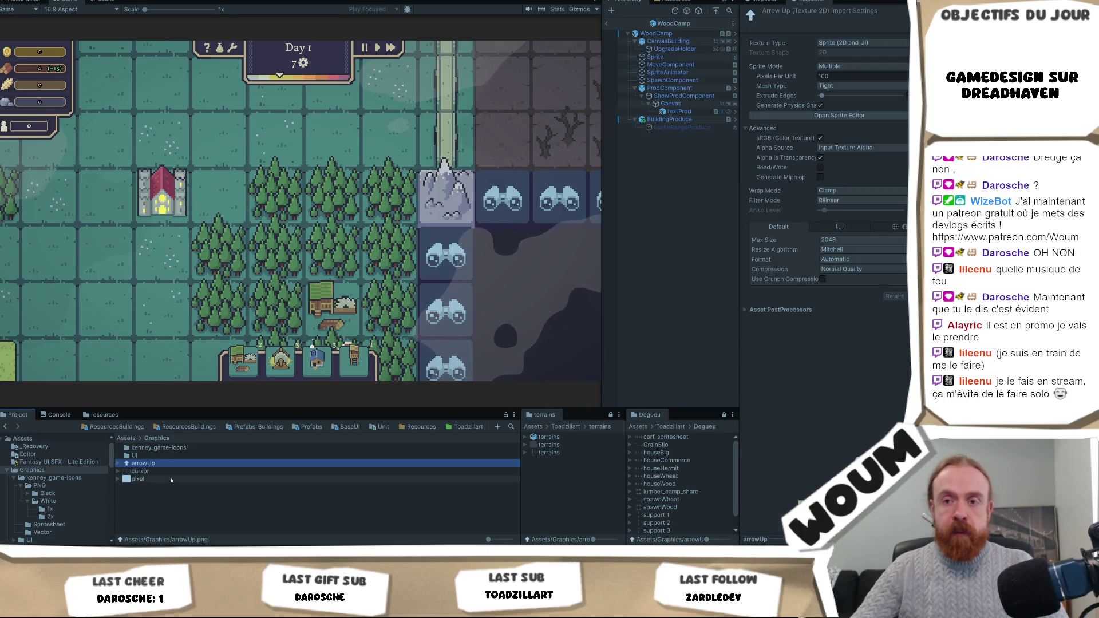
left_click(176, 465)
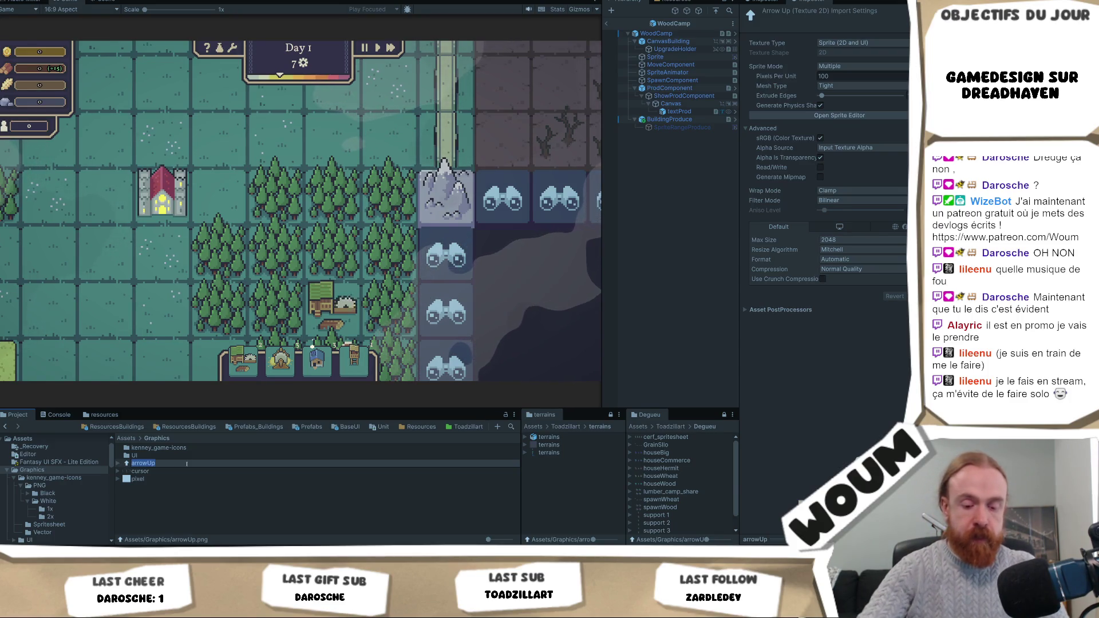
type("ArrowUpgrade")
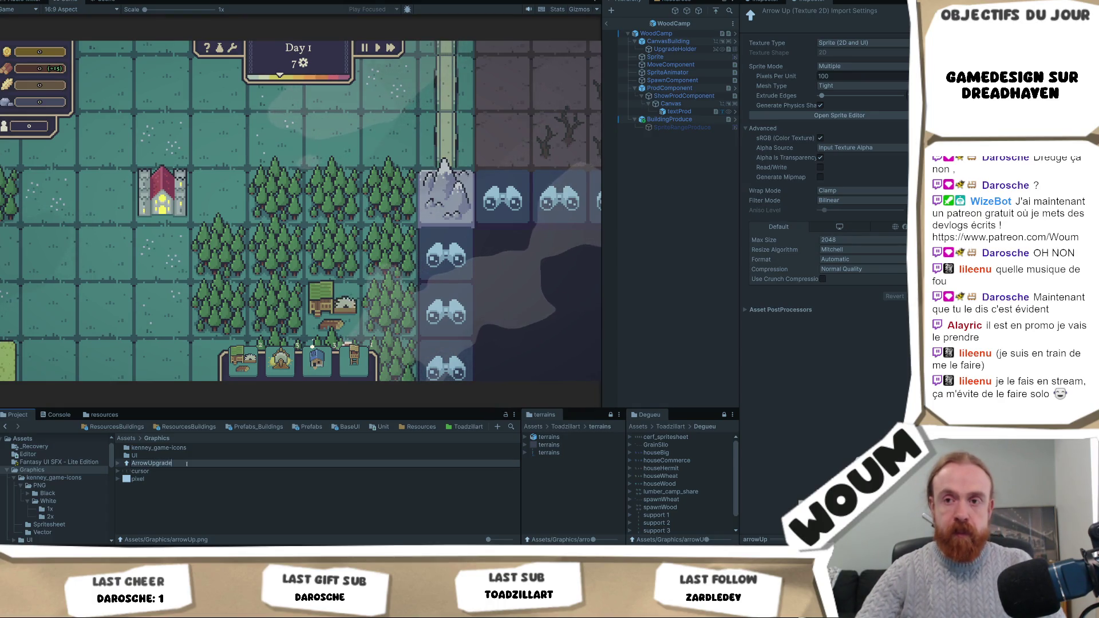
key("ctrl+a")
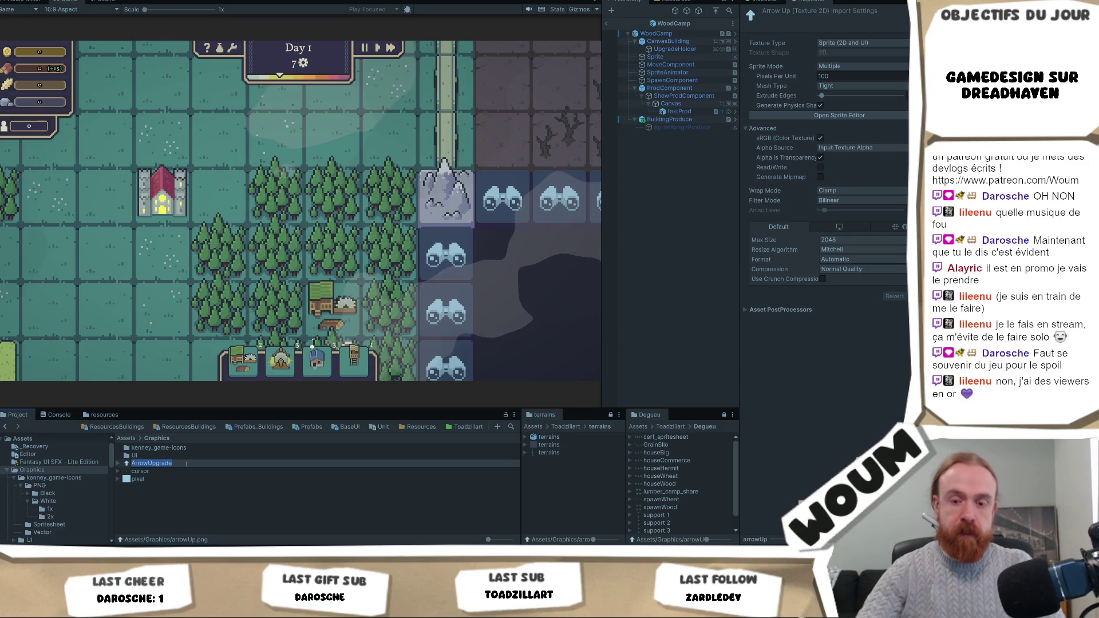
type("UpgradeB")
type("con")
key("Return")
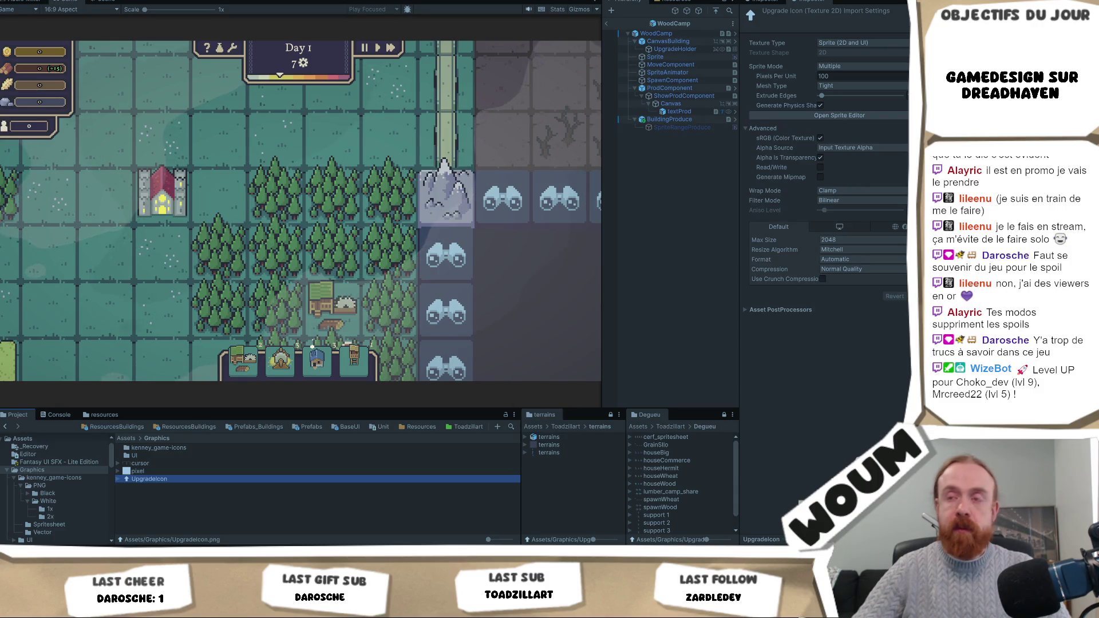
Step: Zoom out in the running game and reveal the hidden tile beside the forest
left_click(271, 268)
scroll(271, 268, "down", 4)
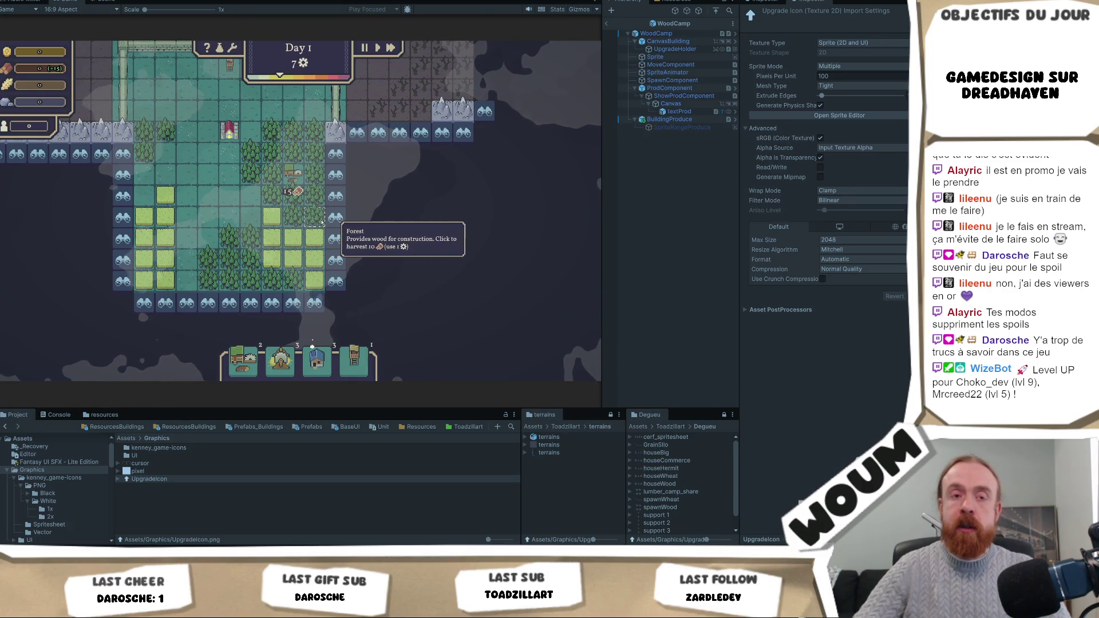
left_click(337, 196)
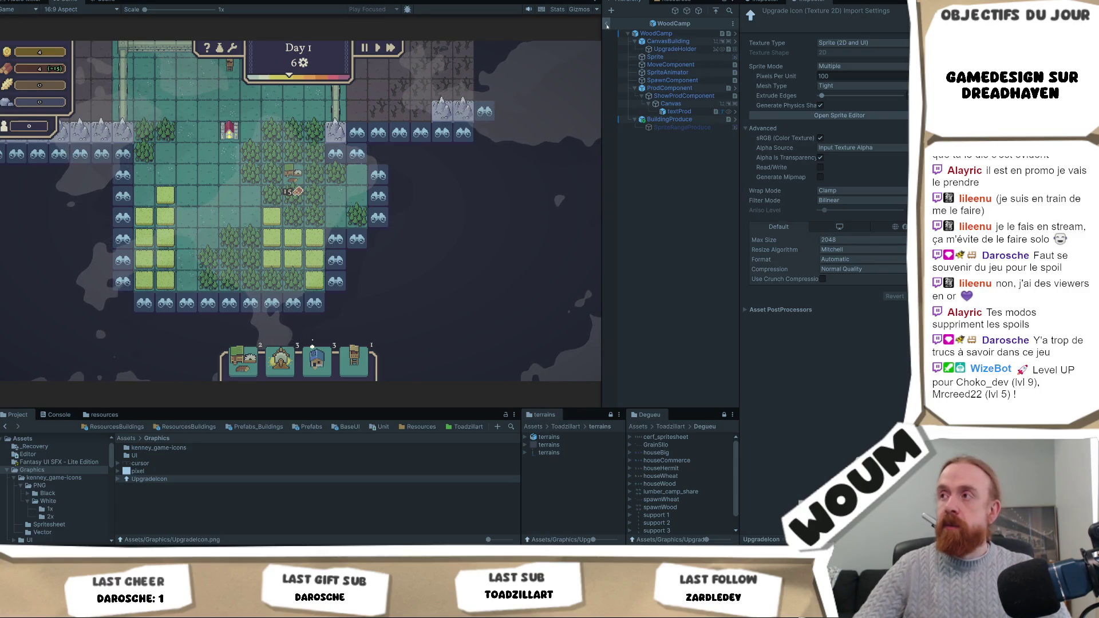
Step: Drag UpgradeIcon from Unity into Krita and open it as a new document
key("alt+Tab")
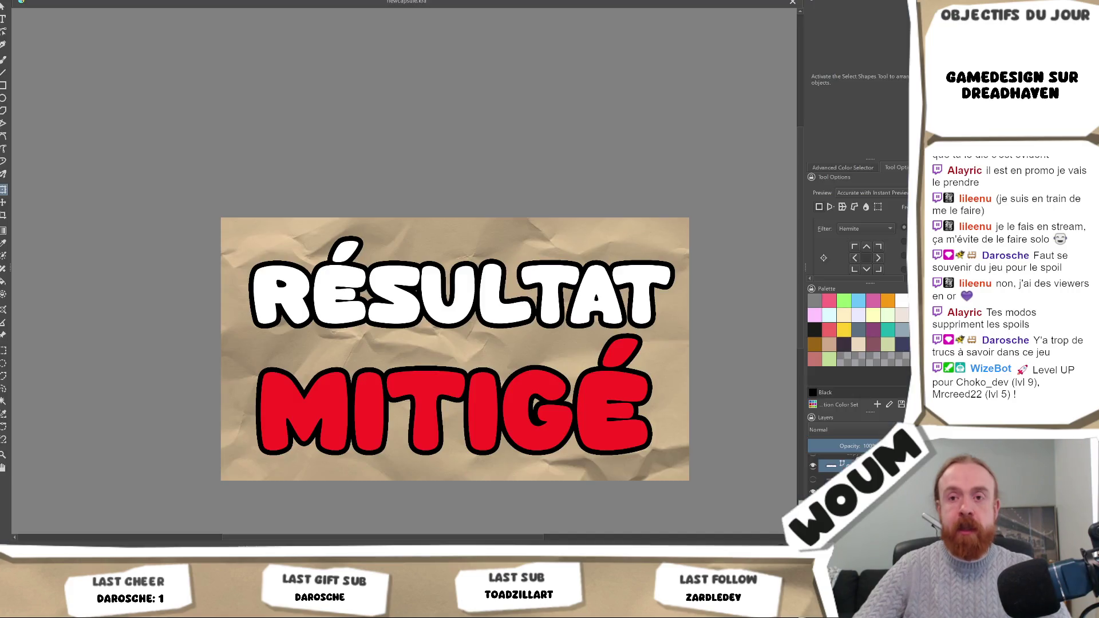
key("alt+Tab")
left_click(153, 478)
key("alt+Tab")
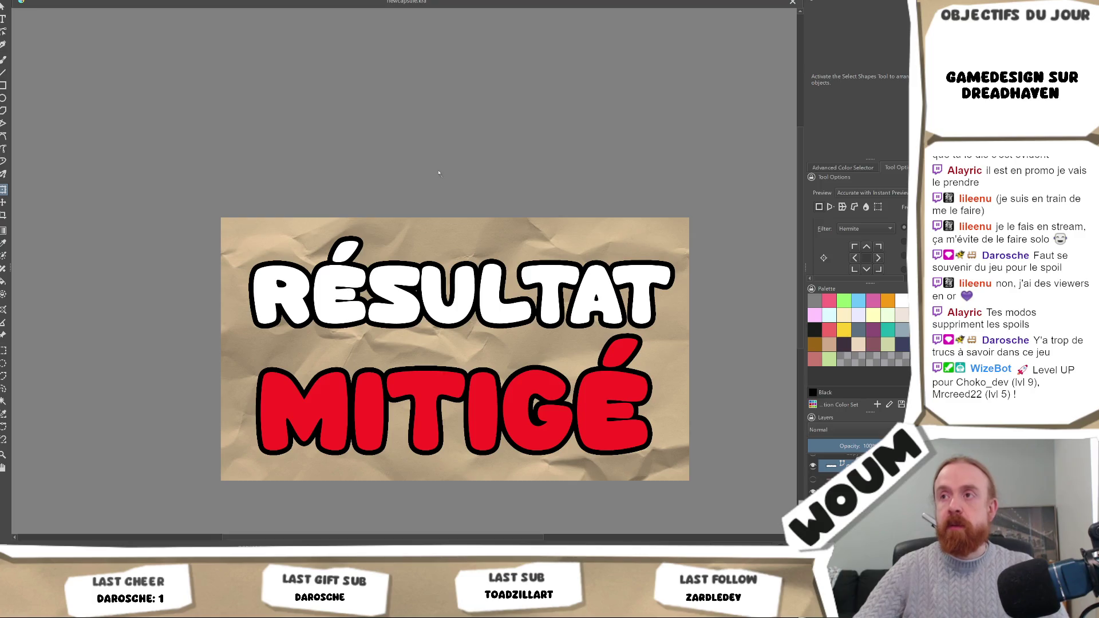
left_click_drag(439, 173, 439, 173)
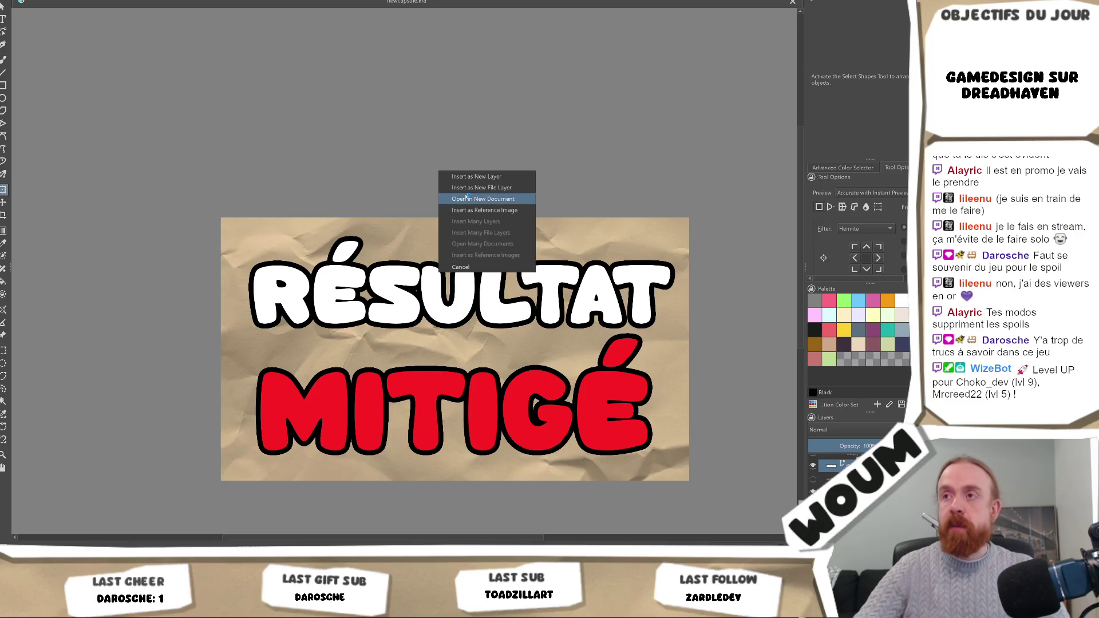
left_click(514, 202)
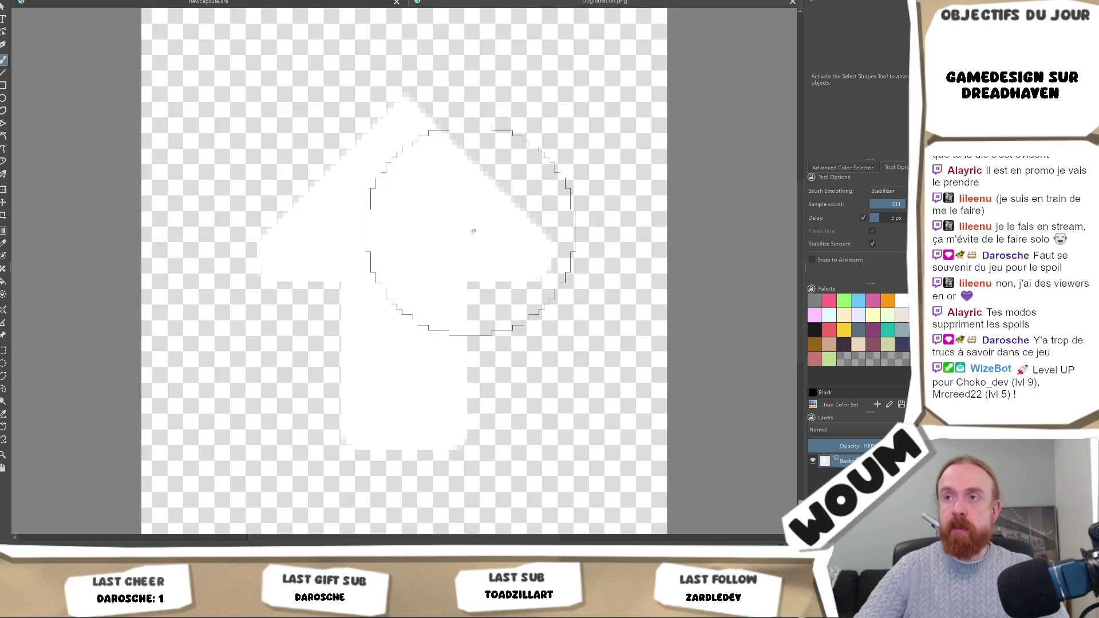
Step: Scale the white up-arrow down with Ctrl+T and recentre it on the canvas
scroll(521, 235, "up", 2)
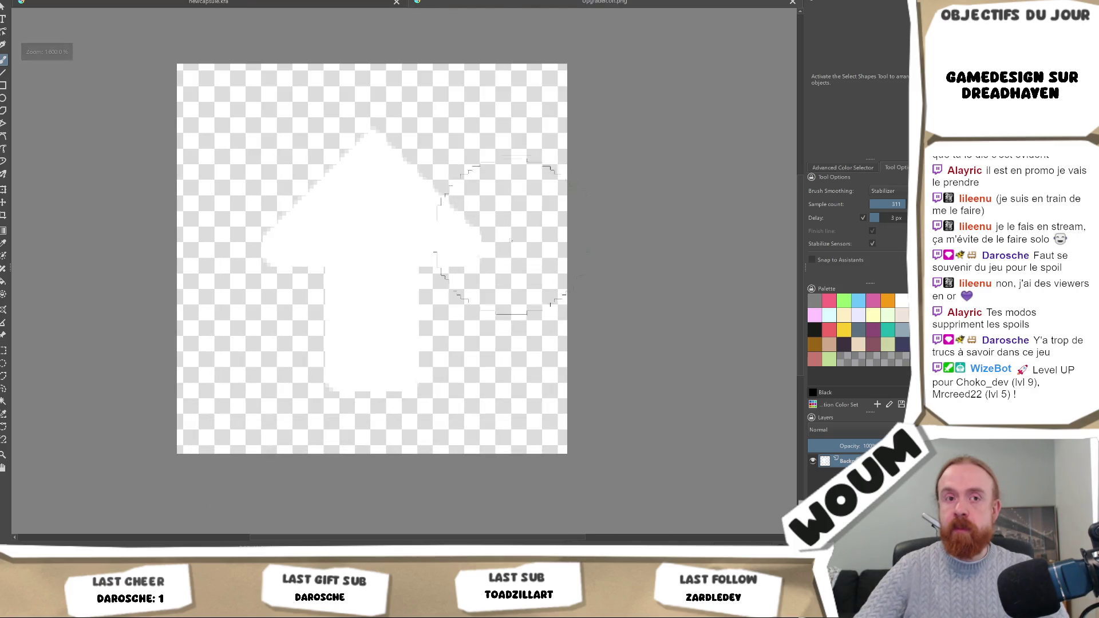
scroll(521, 234, "up", 1)
scroll(487, 252, "down", 2)
scroll(460, 271, "up", 2)
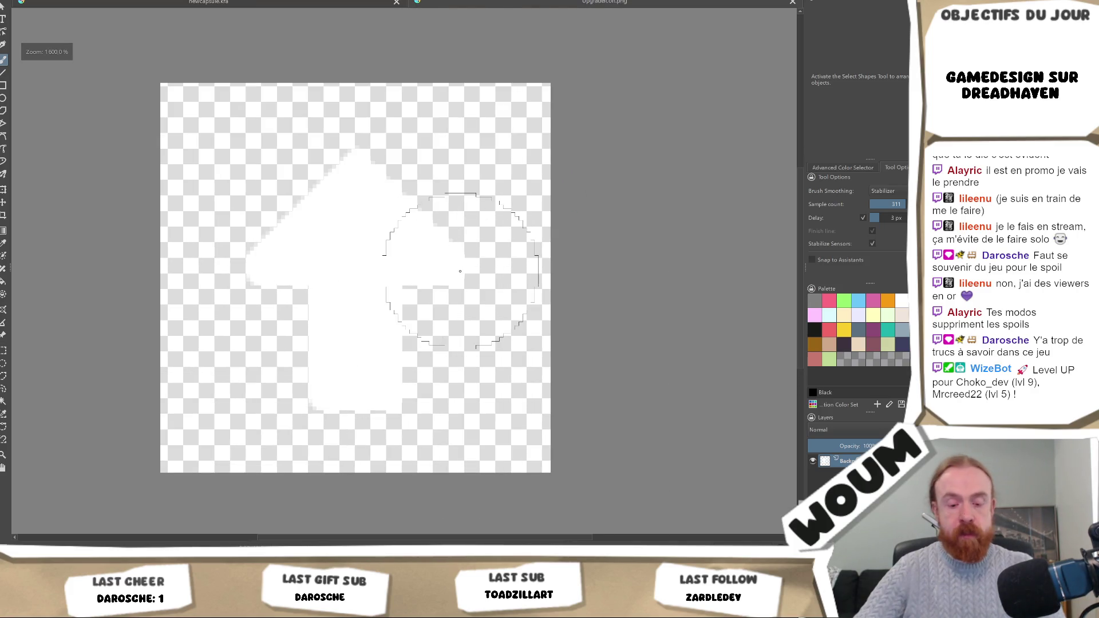
key("ctrl")
key("ctrl+t")
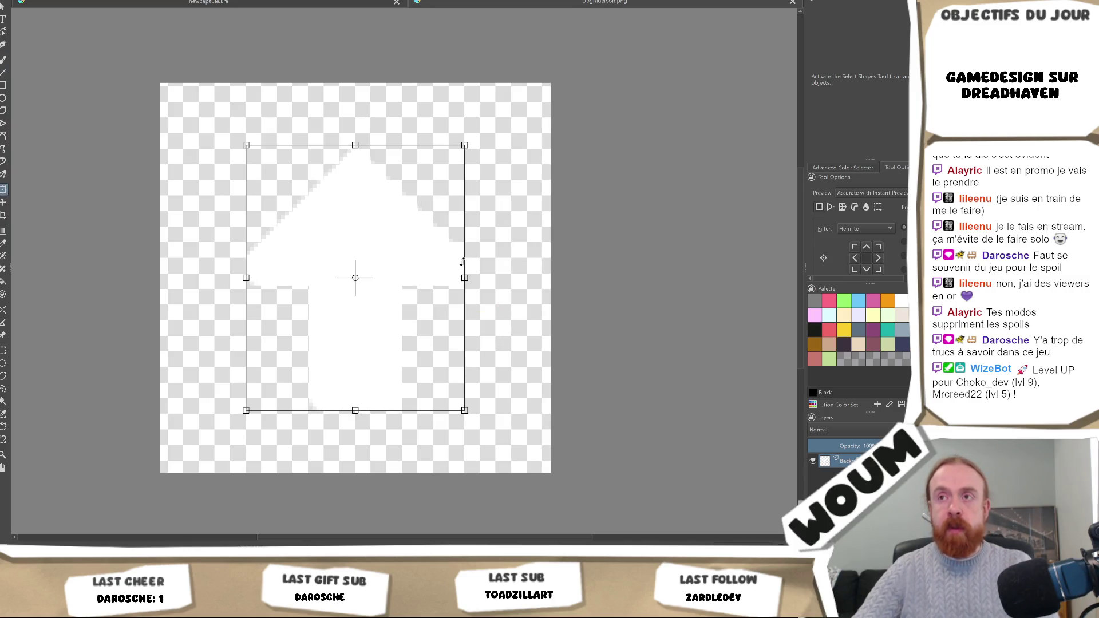
left_click_drag(464, 145, 398, 226)
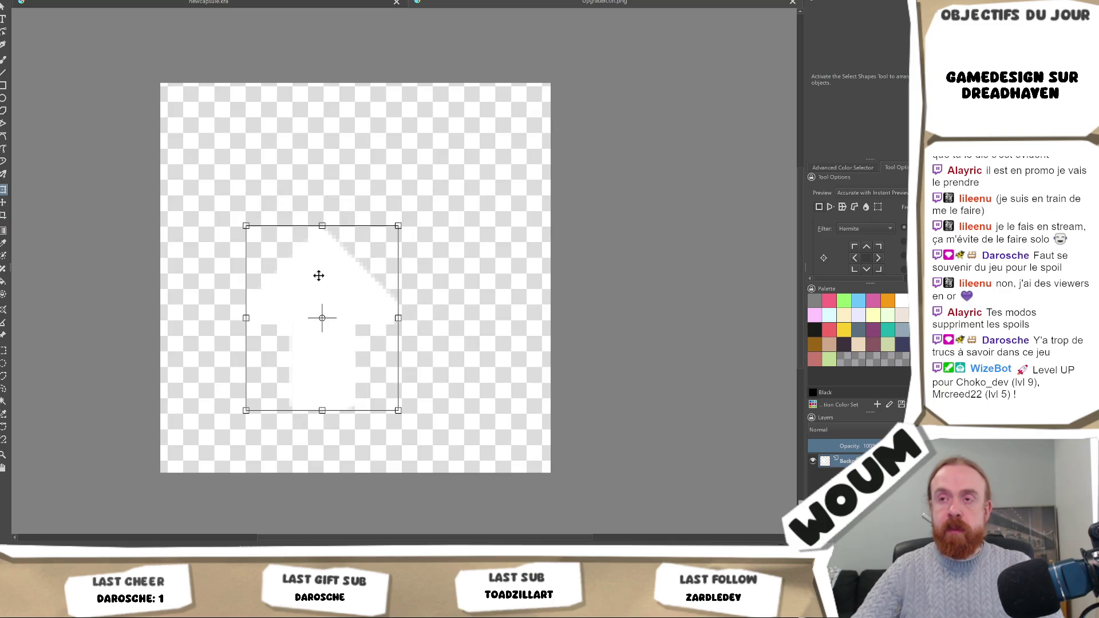
left_click_drag(319, 275, 355, 241)
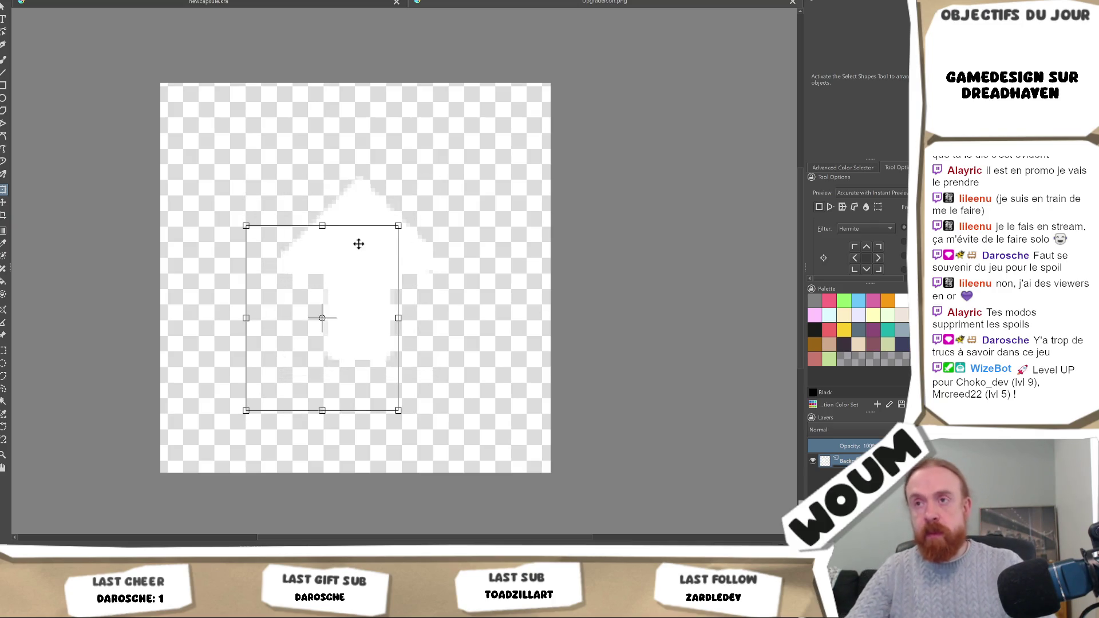
mouse_move(300, 307)
left_mouse_down()
mouse_move(342, 250)
mouse_move(333, 259)
left_mouse_up()
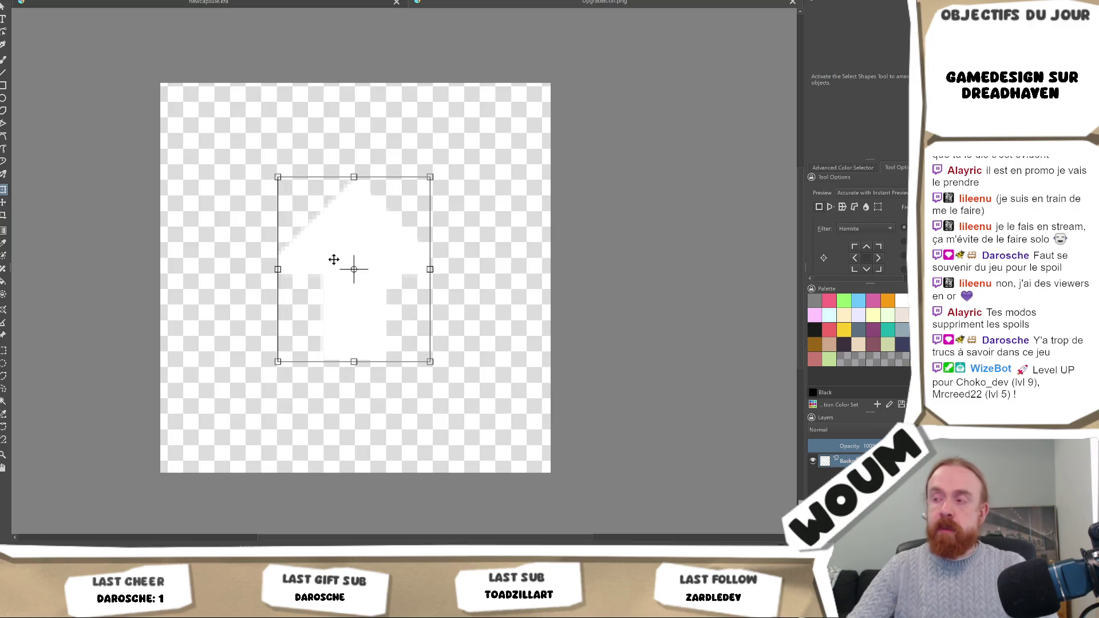
key("Return")
Step: Add a black Stroke layer style to the arrow layer at 100% opacity, 5 px
right_click(837, 458)
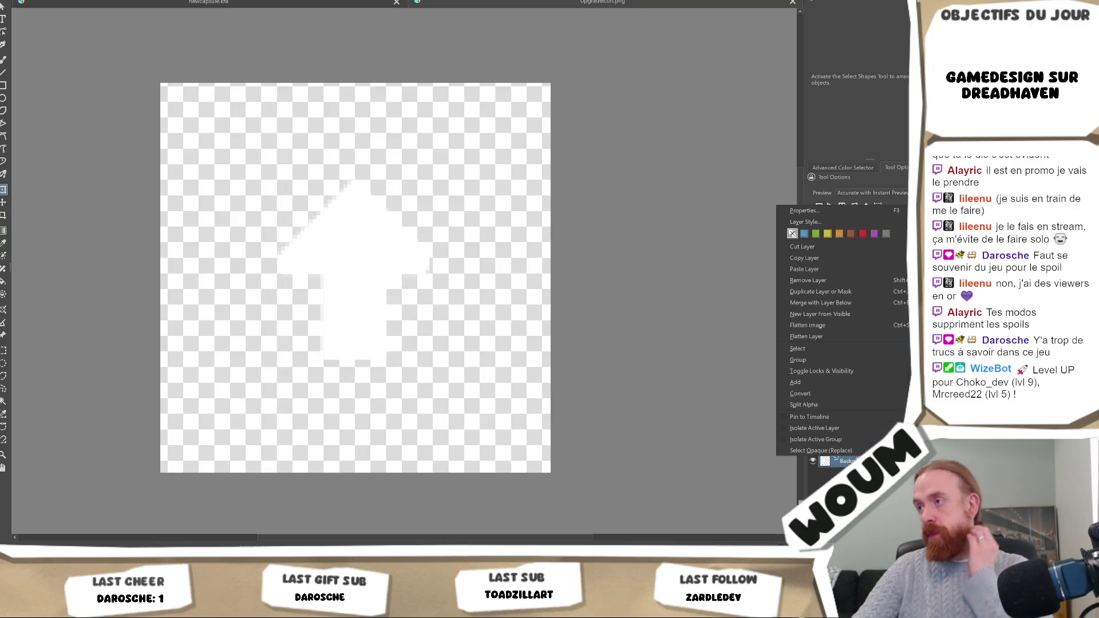
left_click(826, 220)
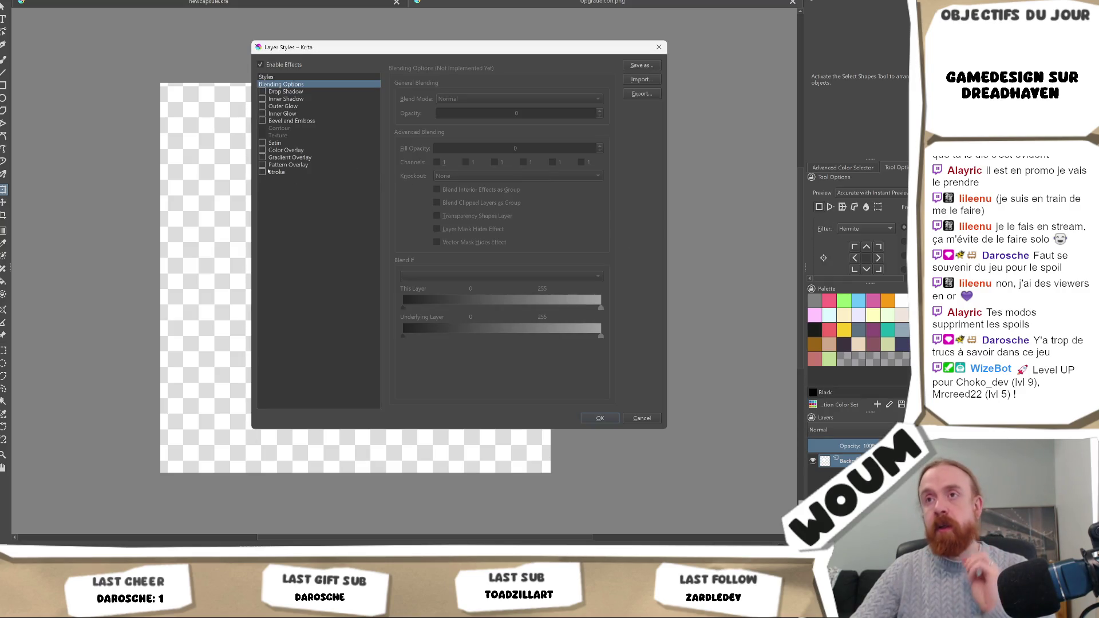
left_click(269, 172)
left_click_drag(573, 142, 669, 149)
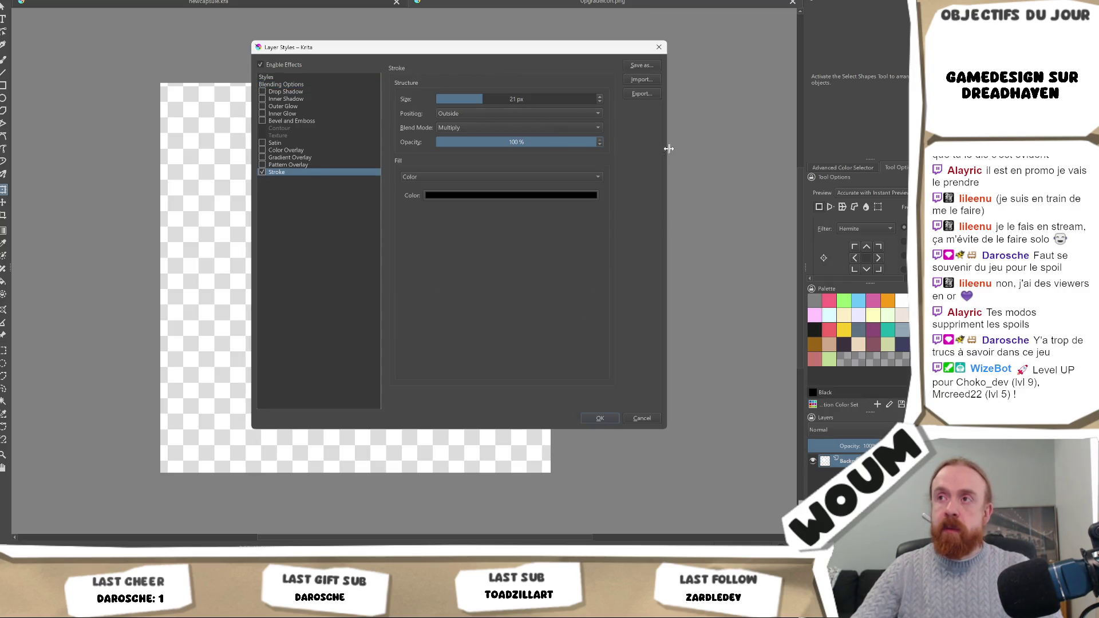
left_click_drag(506, 47, 662, 78)
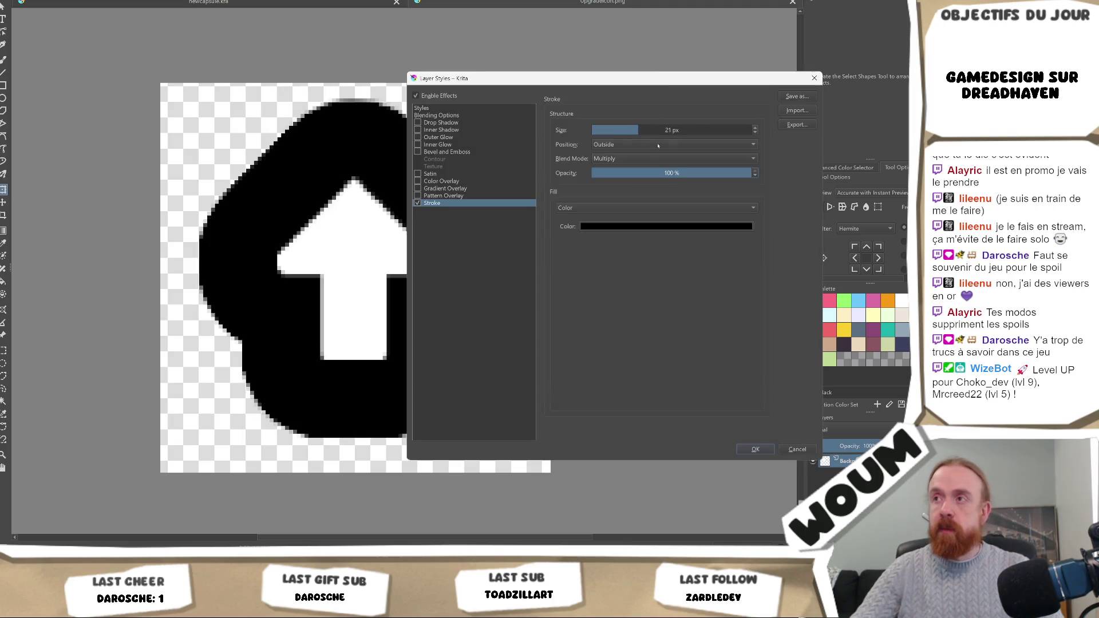
left_click(695, 128)
double_click(695, 128)
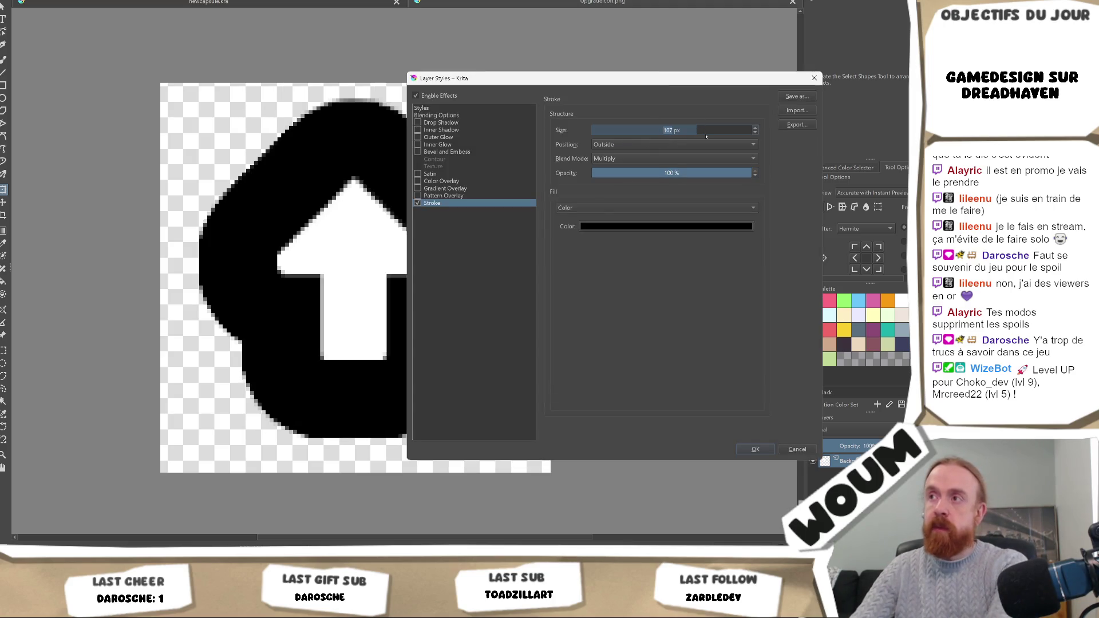
type("5")
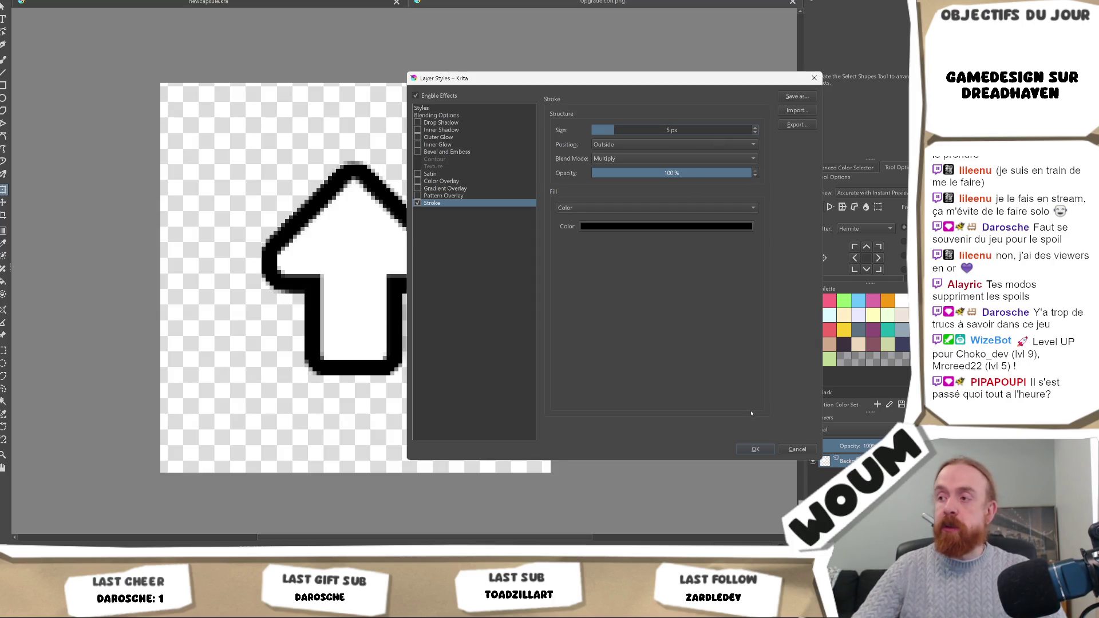
left_click(754, 450)
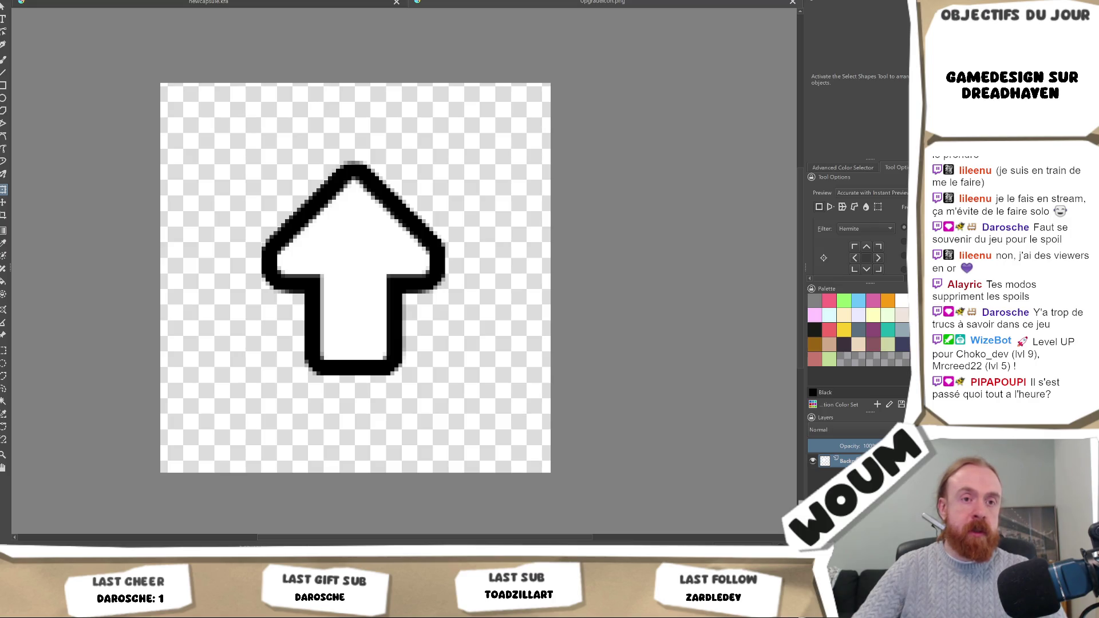
scroll(490, 229, "down", 7)
Step: Commit the up-arrow transform in Krita, save it over its PNG file, and return to Unity
scroll(487, 235, "up", 5)
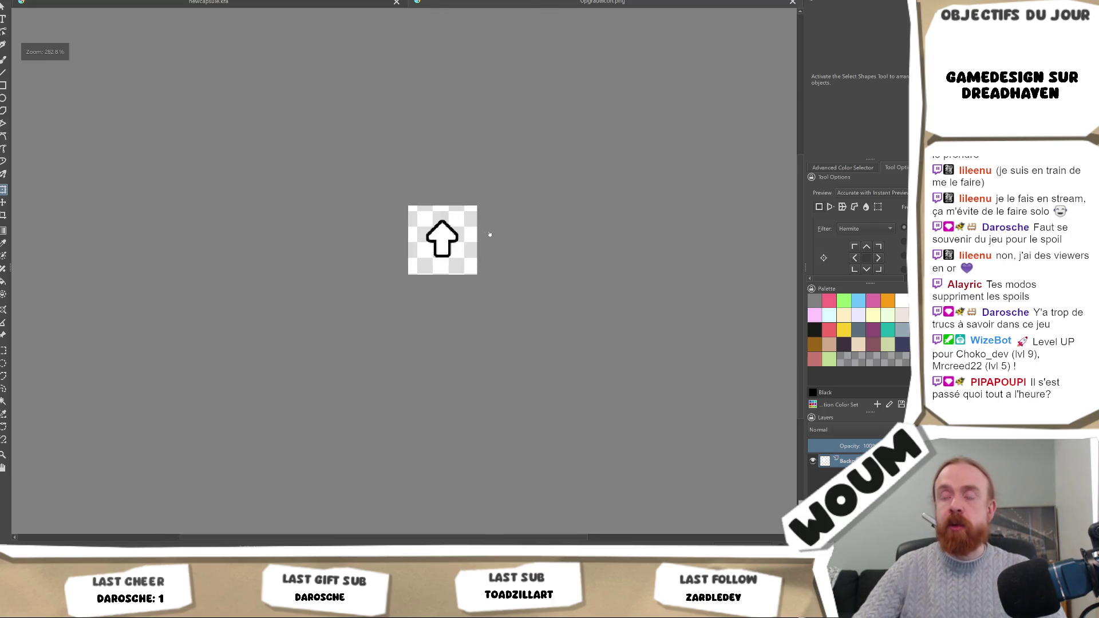
scroll(391, 253, "up", 2)
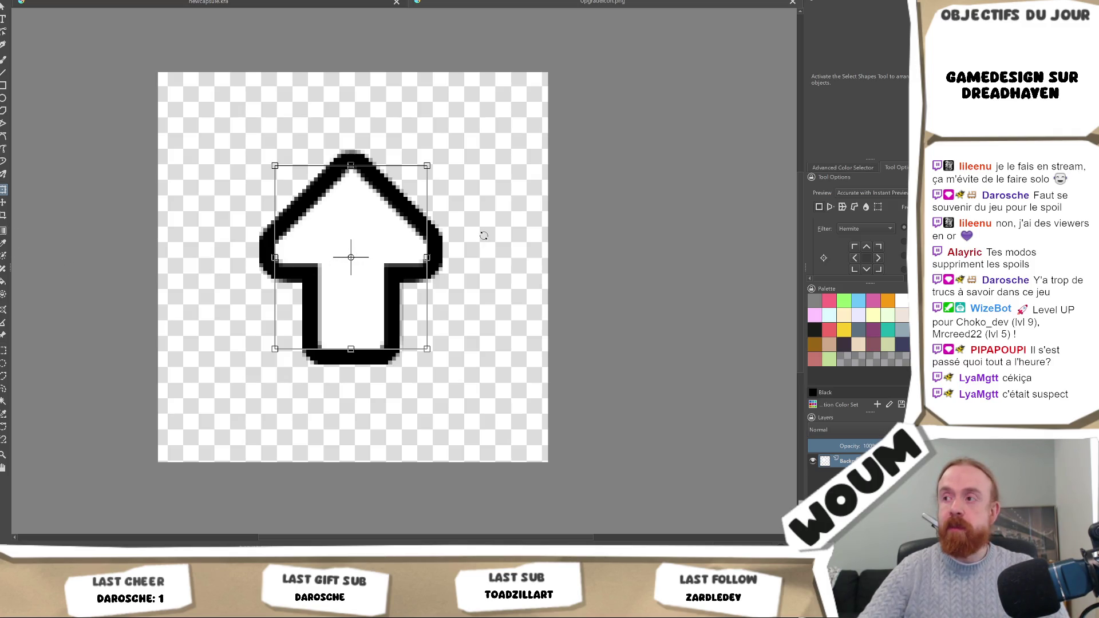
key("Return")
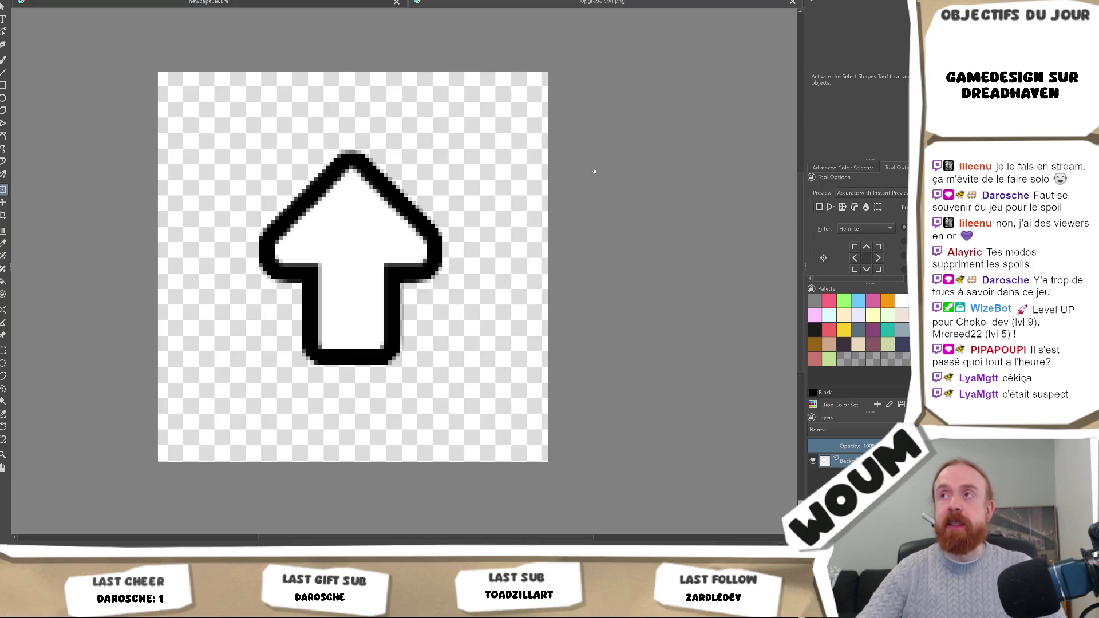
key("ctrl+s")
key("Return")
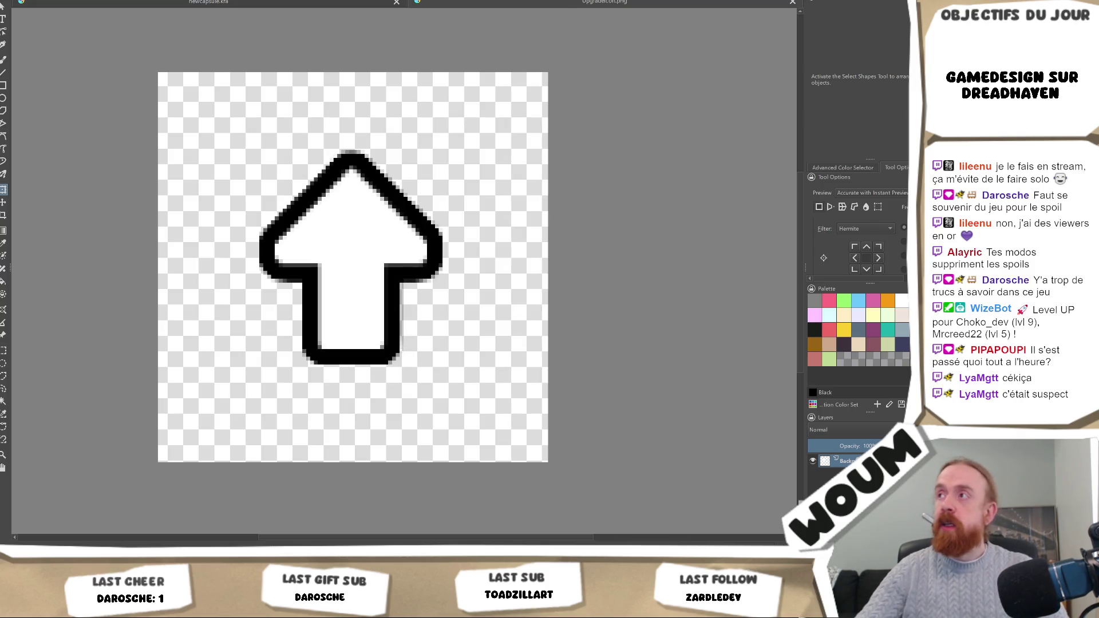
key("alt+Tab")
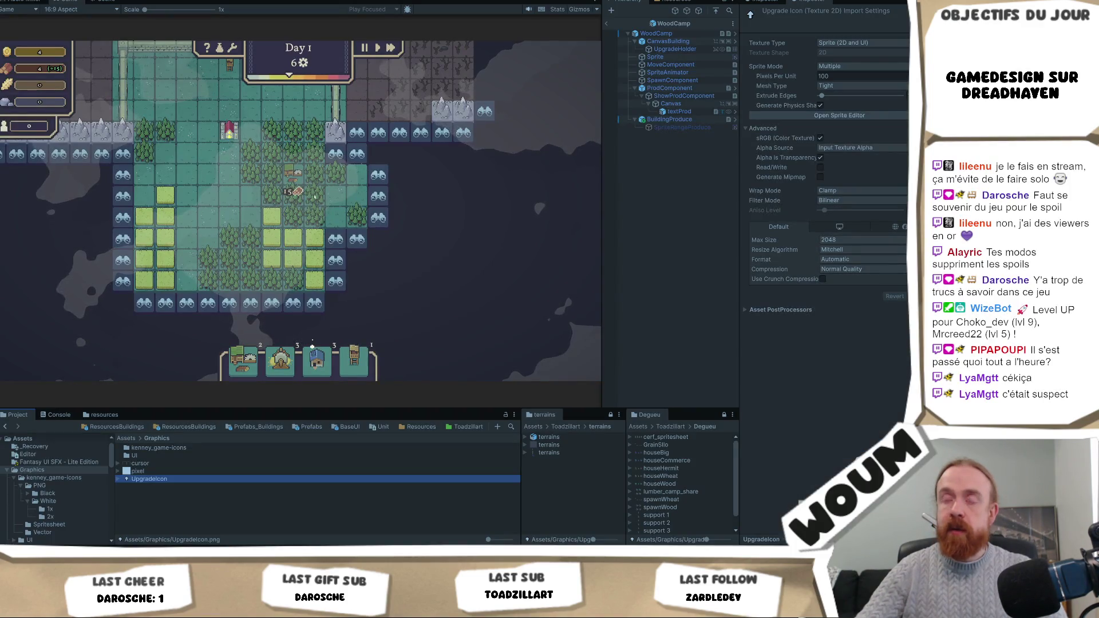
Step: Open the ResourcesBuildings favourite in the Project window and enter its Defense folder
left_click(314, 197)
scroll(298, 194, "up", 2)
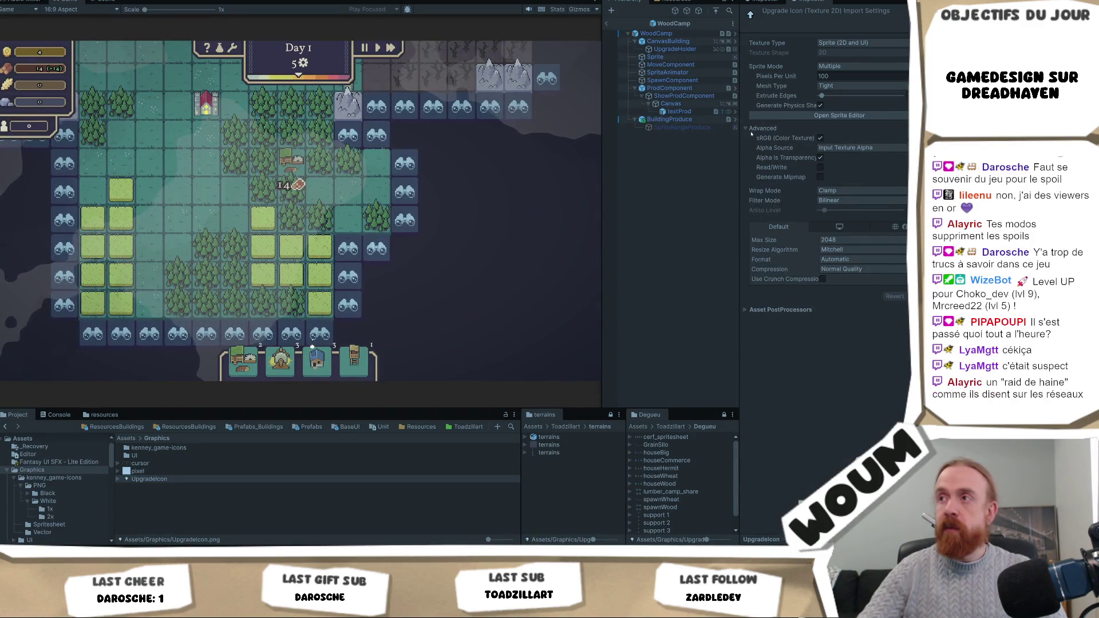
mouse_move(338, 364)
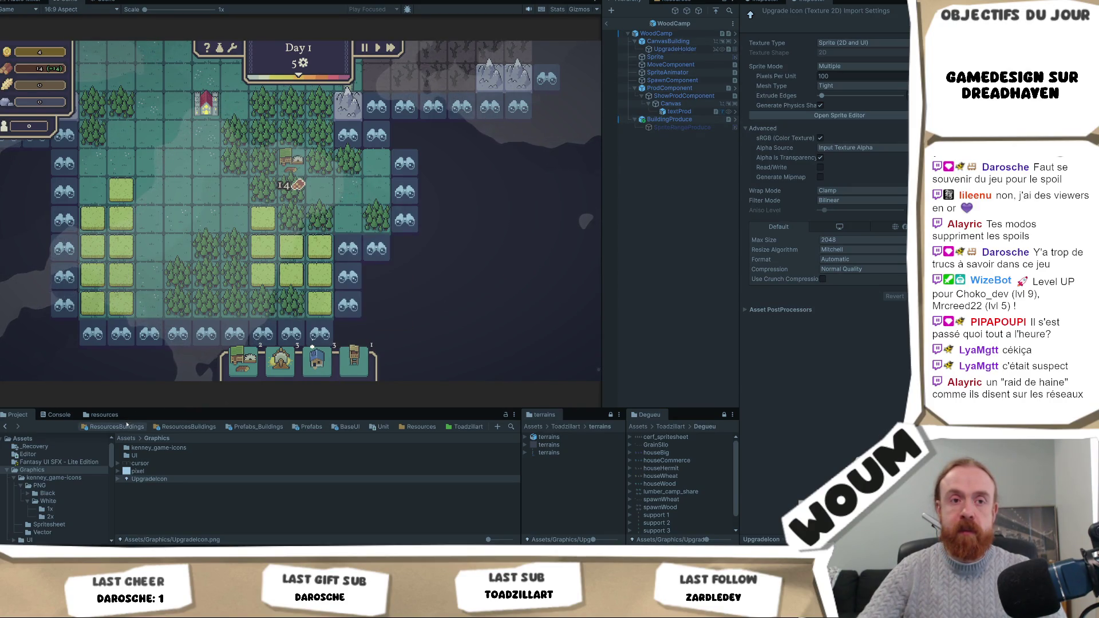
left_click(141, 427)
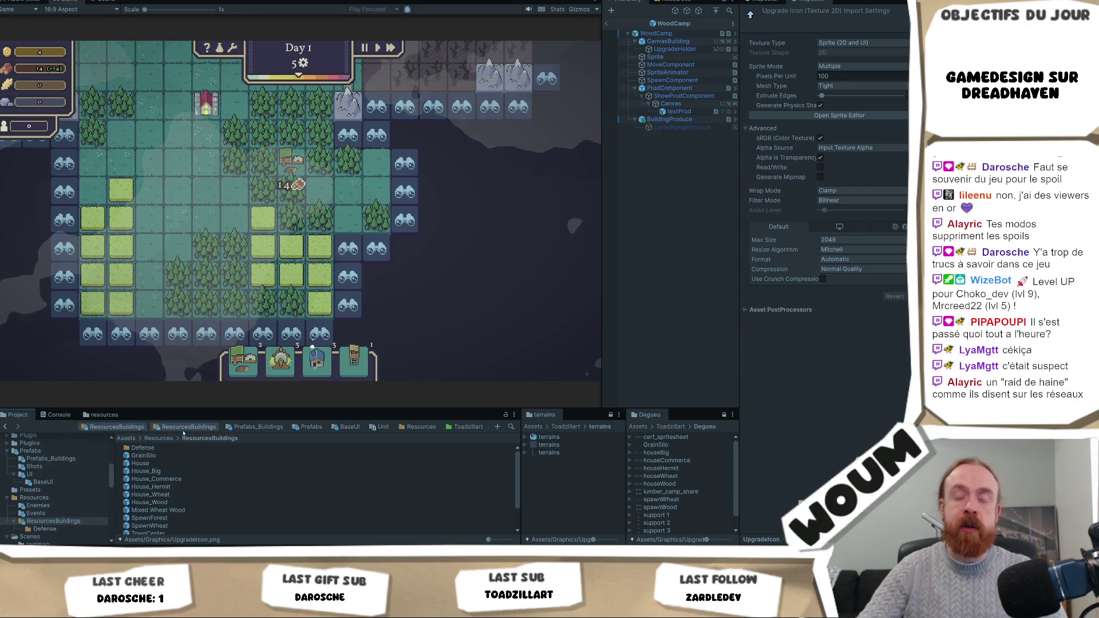
scroll(207, 486, "down", 2)
scroll(207, 481, "up", 2)
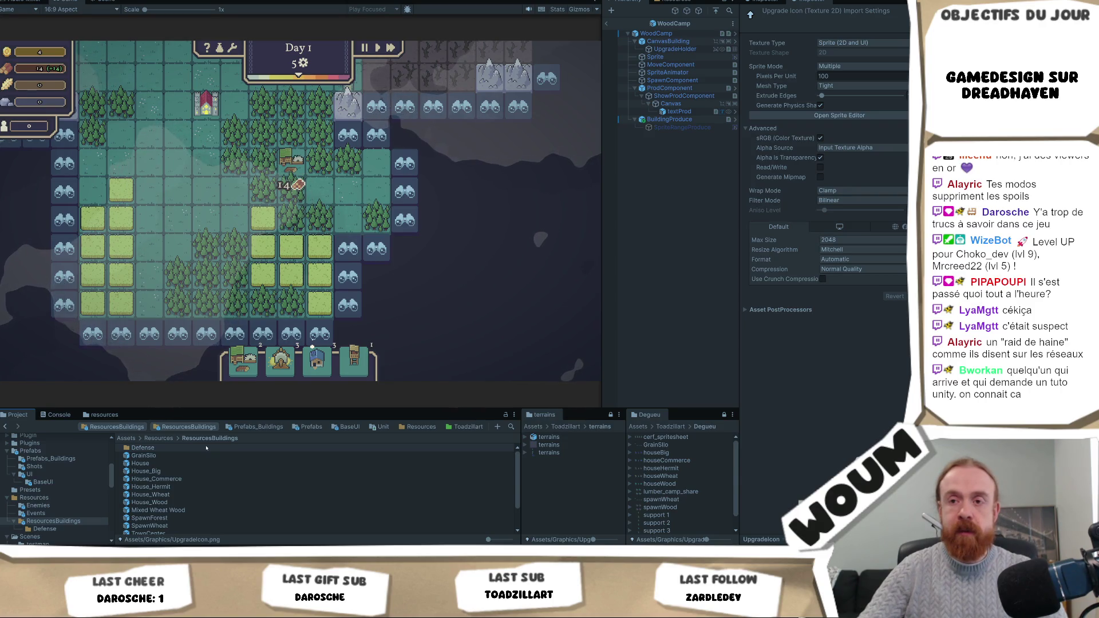
double_click(206, 448)
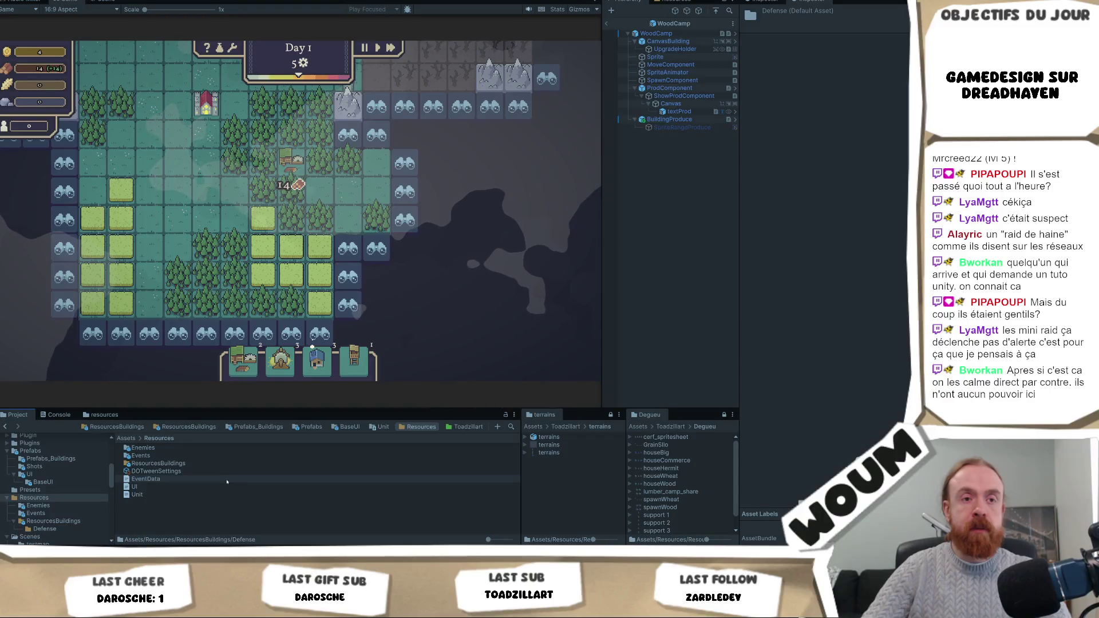
Step: Navigate back up to Assets/Resources in the Project panel
key("alt+Left")
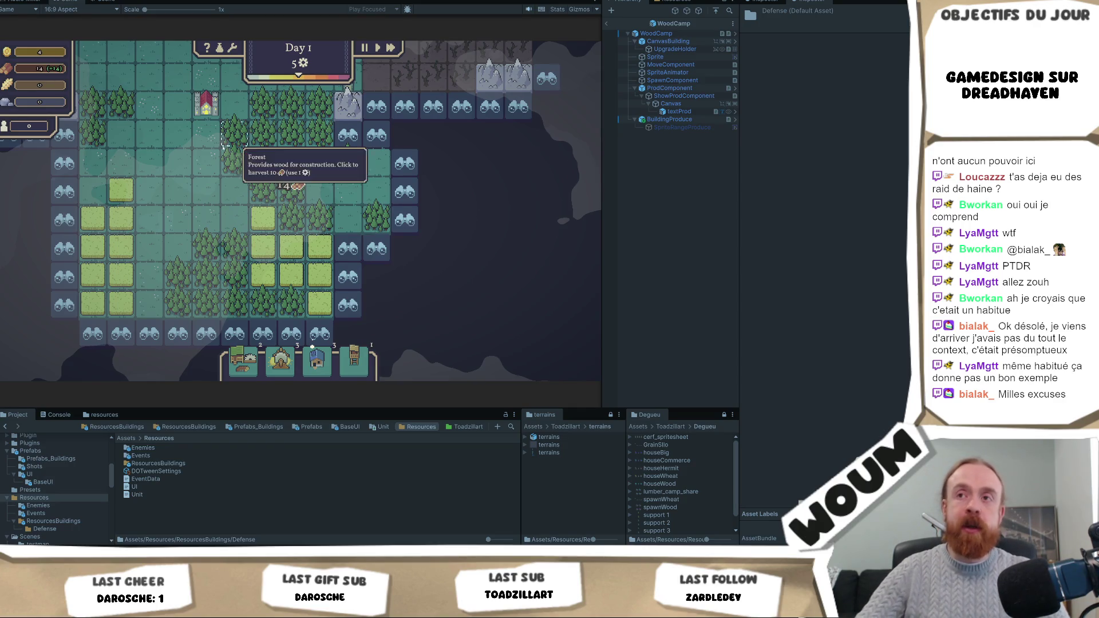
Step: Pan the game map, glance at the arrow in Krita, then list ResourcesBuildings down to WoodCamp
left_click_drag(290, 167, 263, 212)
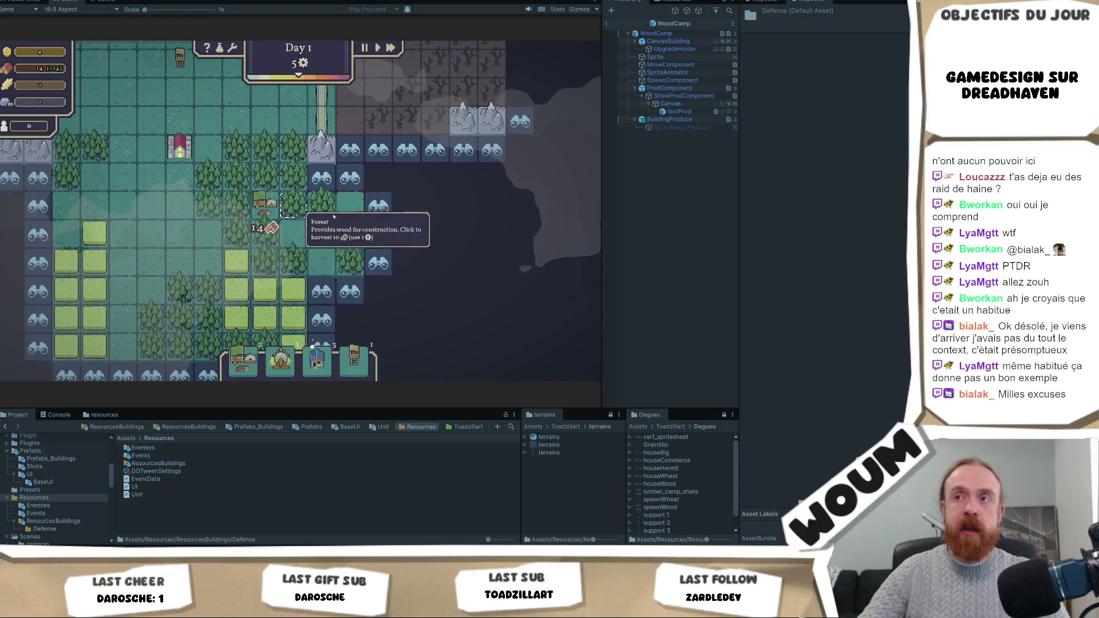
mouse_move(141, 608)
left_click(140, 513)
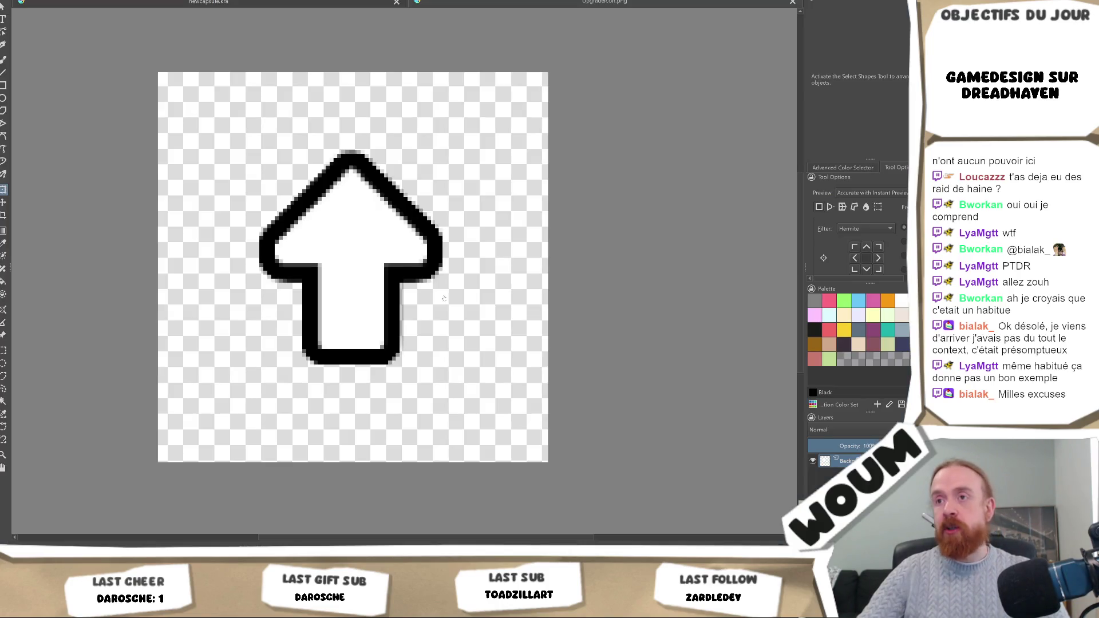
key("alt+Tab")
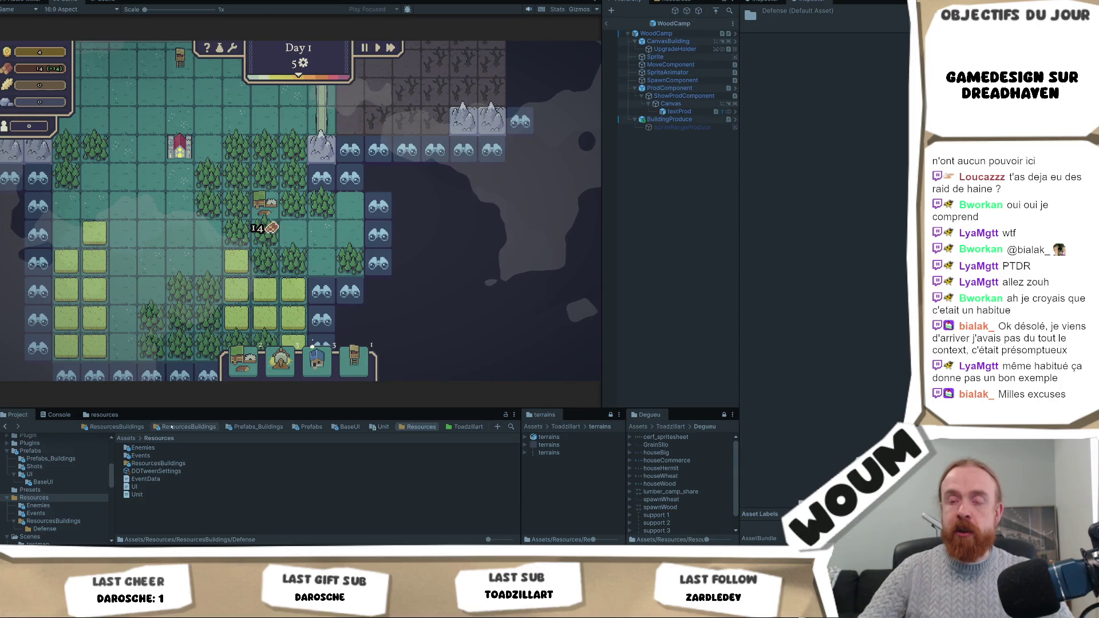
left_click(189, 427)
scroll(176, 480, "down", 3)
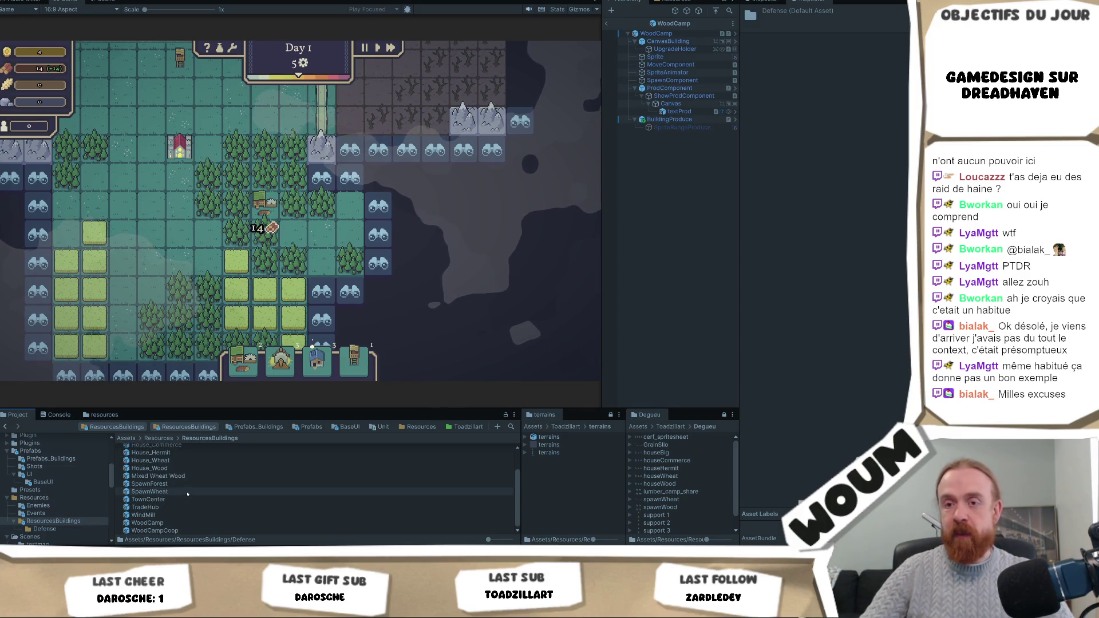
Step: Review the WoodCamp prefab's Upgrades settings and browse the Graphics folder
left_click(182, 522)
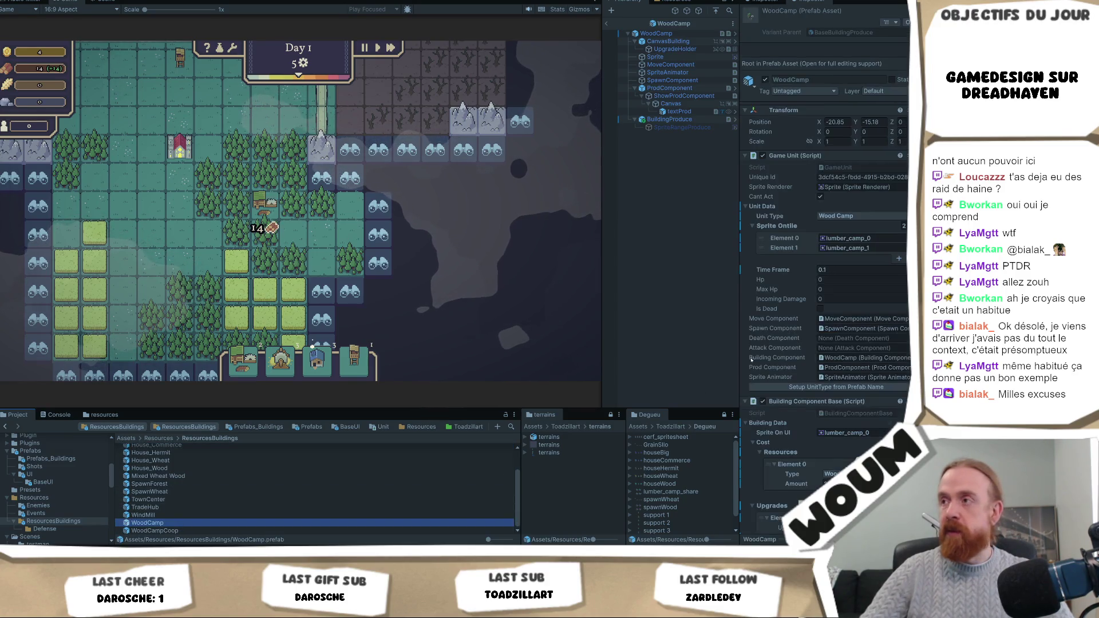
scroll(881, 330, "down", 2)
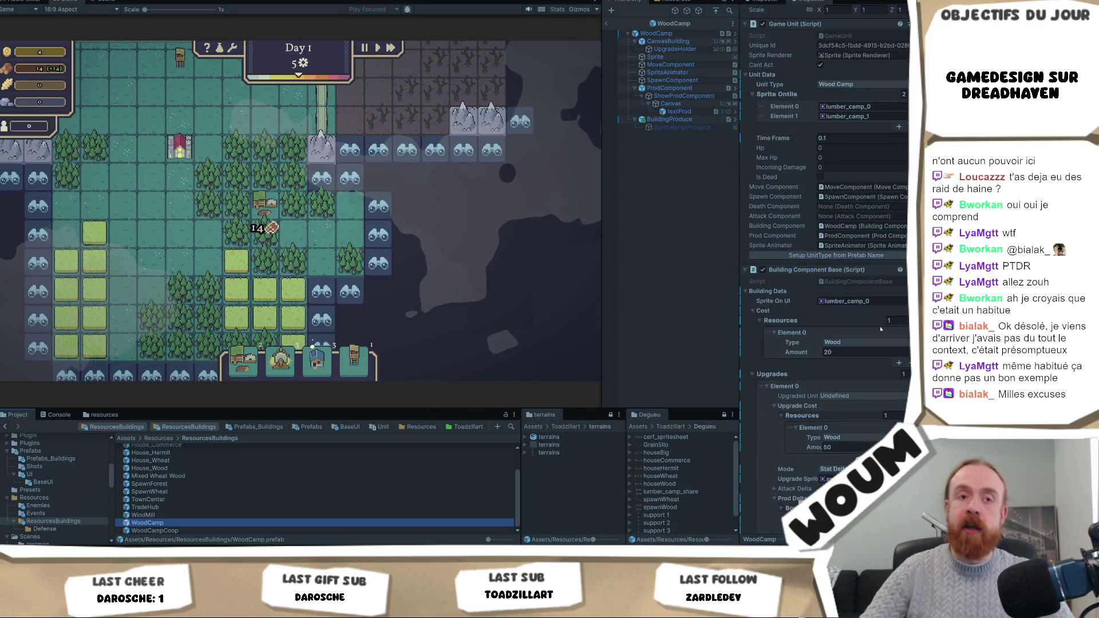
scroll(847, 401, "down", 3)
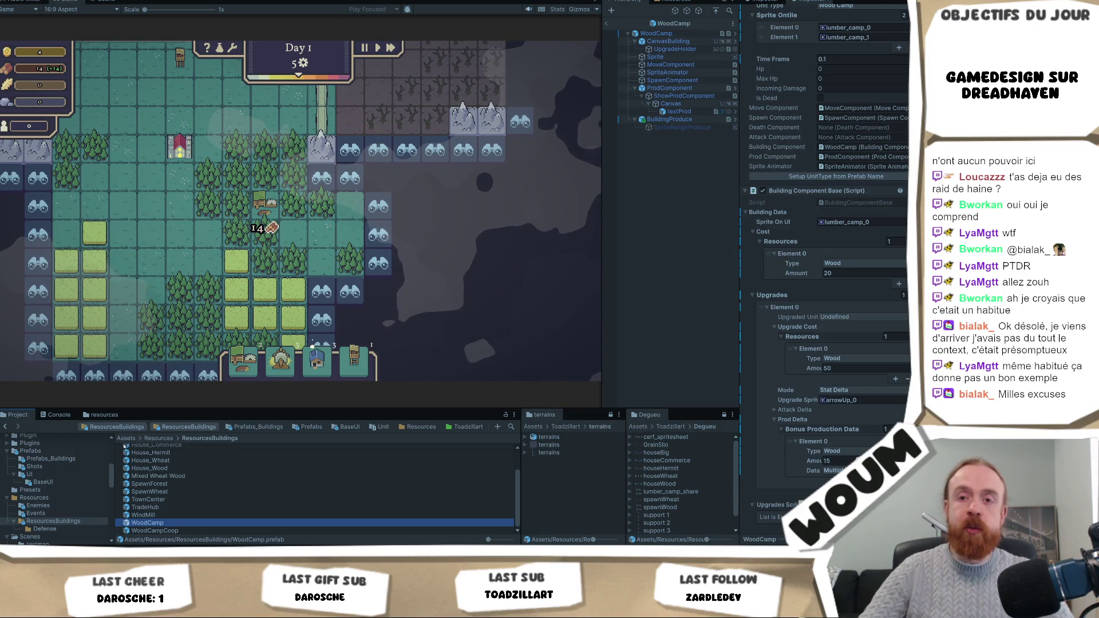
scroll(53, 480, "up", 2)
scroll(54, 478, "up", 3)
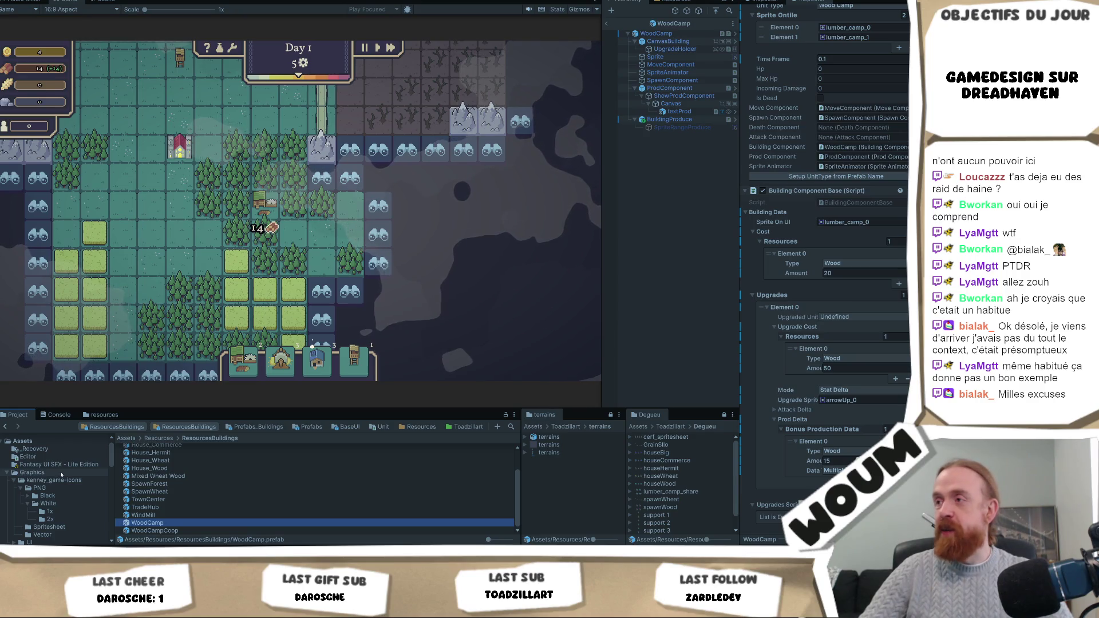
left_click(61, 473)
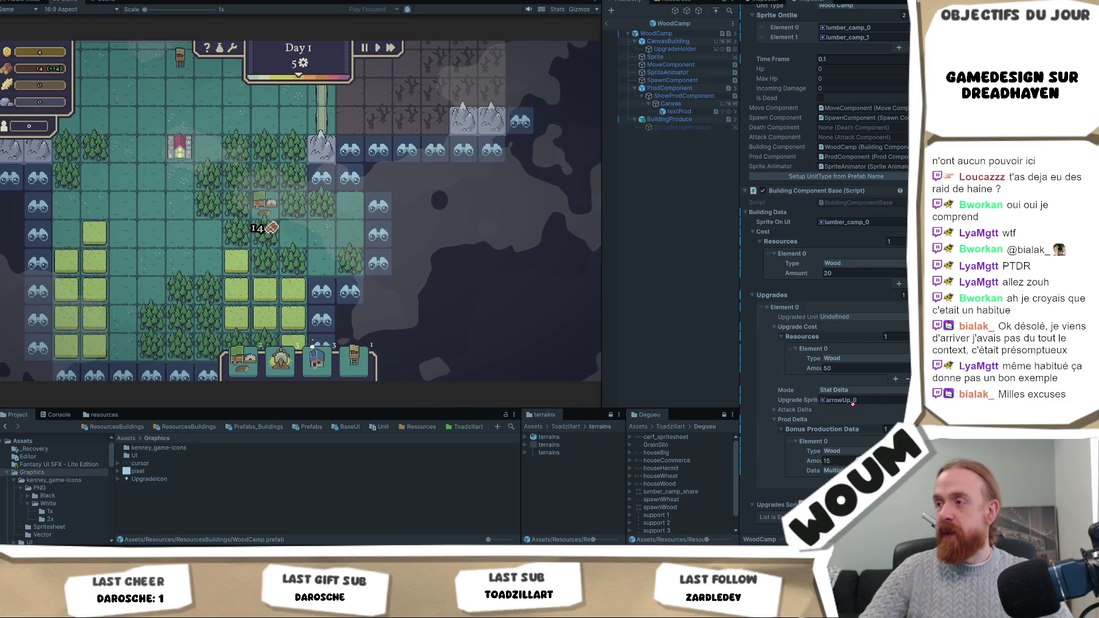
scroll(233, 308, "down", 2)
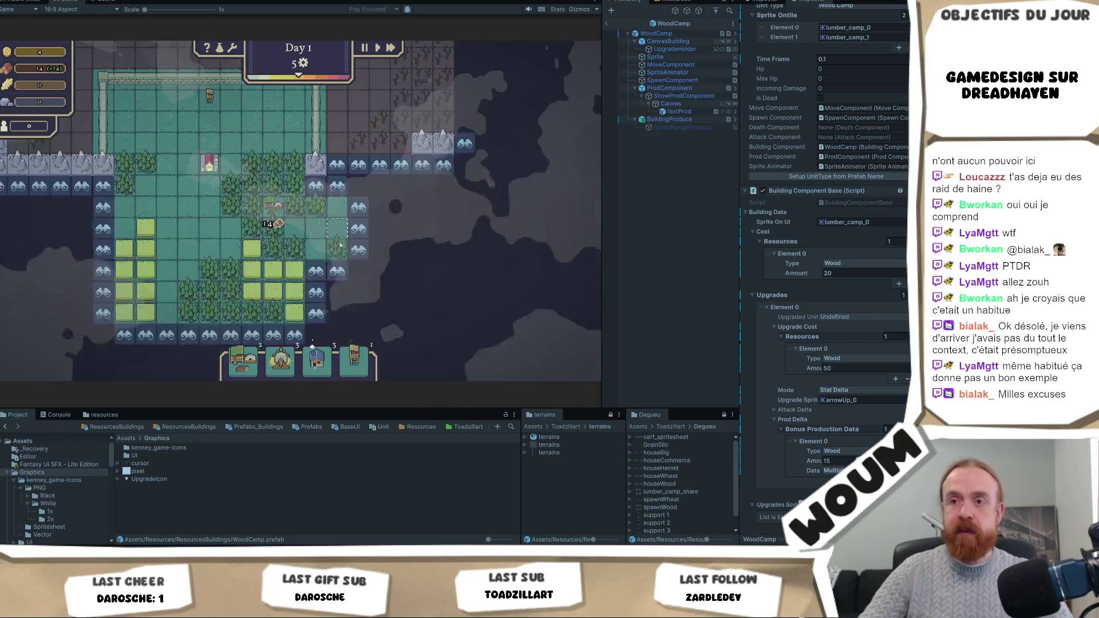
Step: In Play mode, harvest two forest tiles, place a Wood Camp, and check its wood upgrade cost
left_click(233, 308)
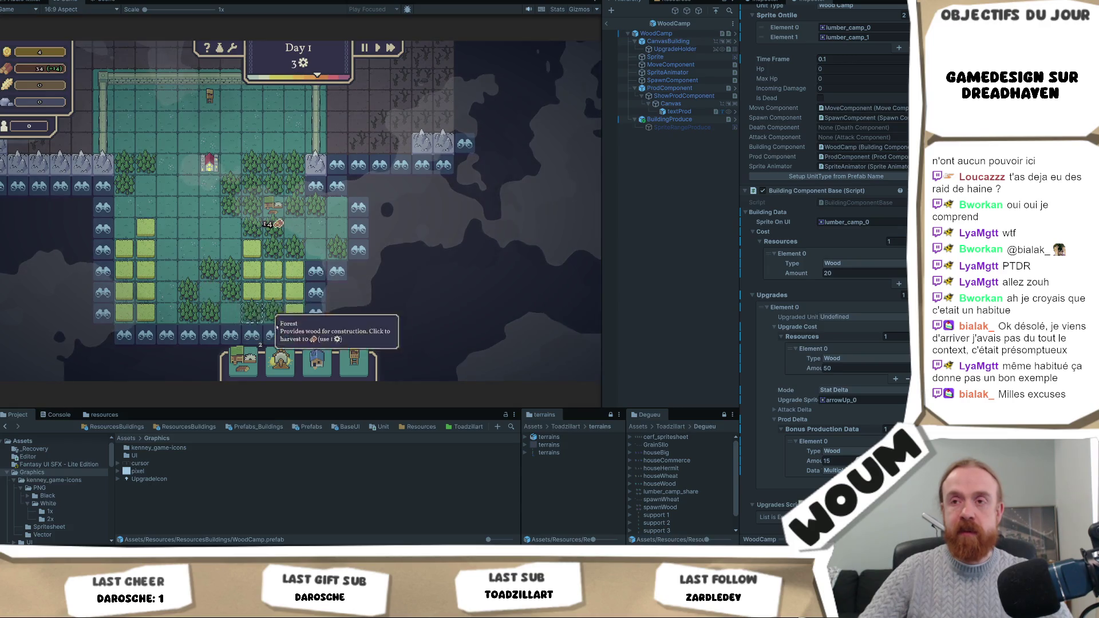
left_click(189, 289)
left_click(189, 274)
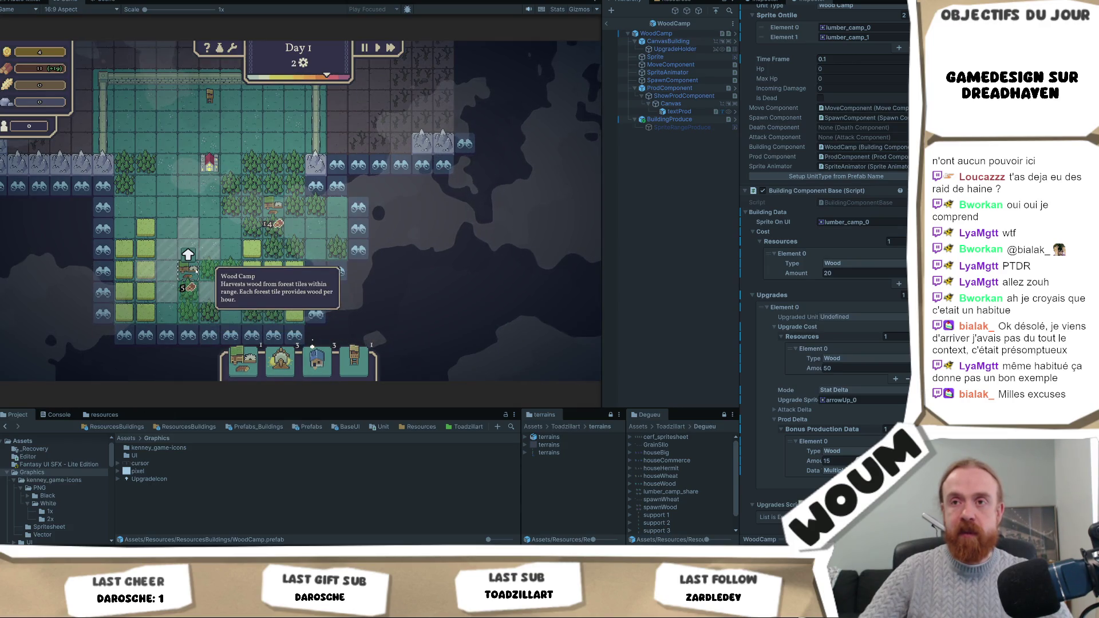
scroll(189, 255, "up", 2)
scroll(189, 252, "up", 1)
left_click(77, 325)
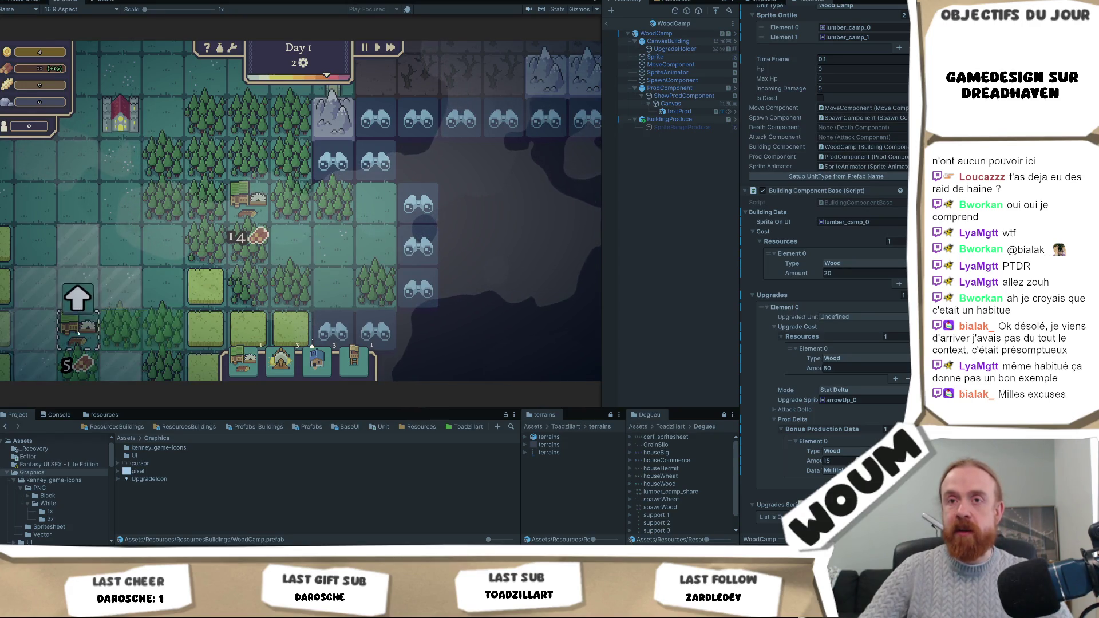
key("alt+Tab")
key("alt+Tab")
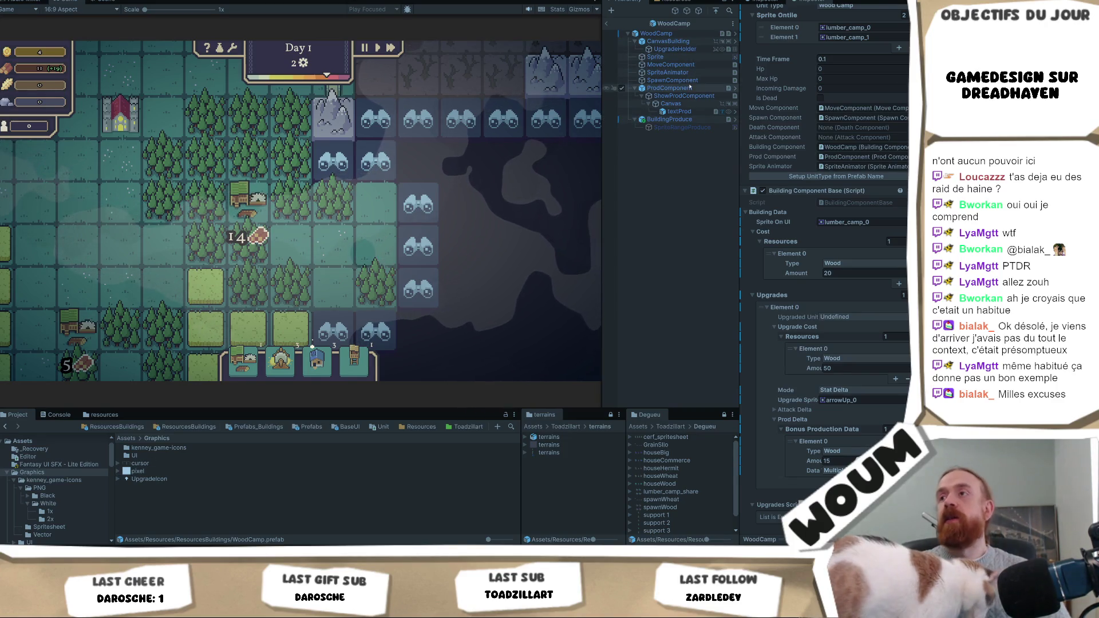
left_click(692, 48)
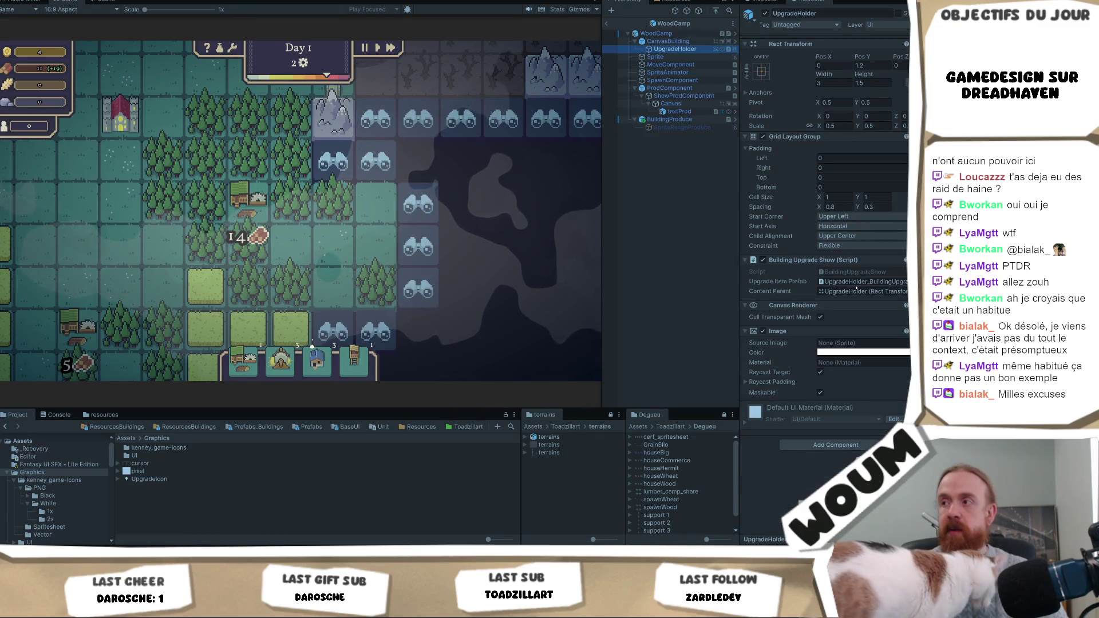
Step: Open the upgrade item prefab and anchor its IconImage at middle-center as a fixed 4×4 image
double_click(856, 281)
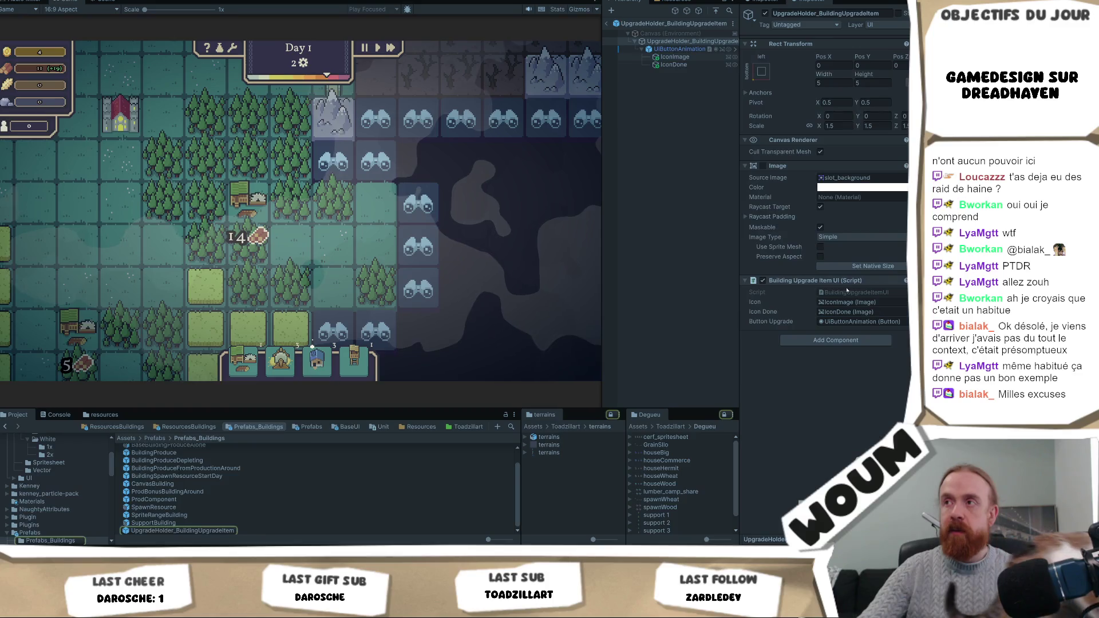
left_click(675, 57)
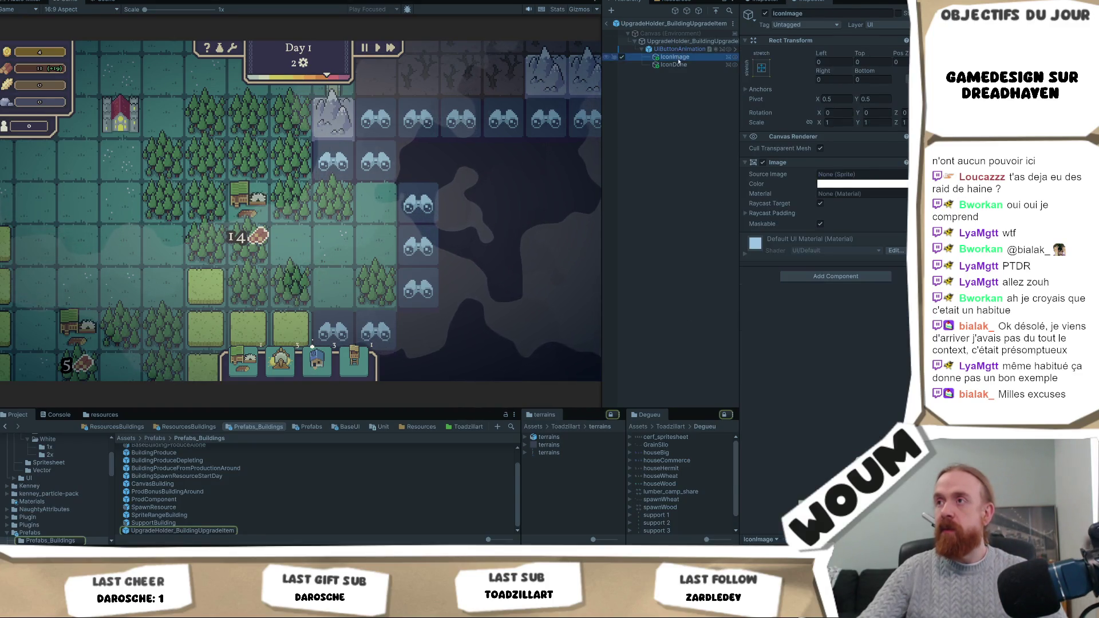
left_click(674, 65)
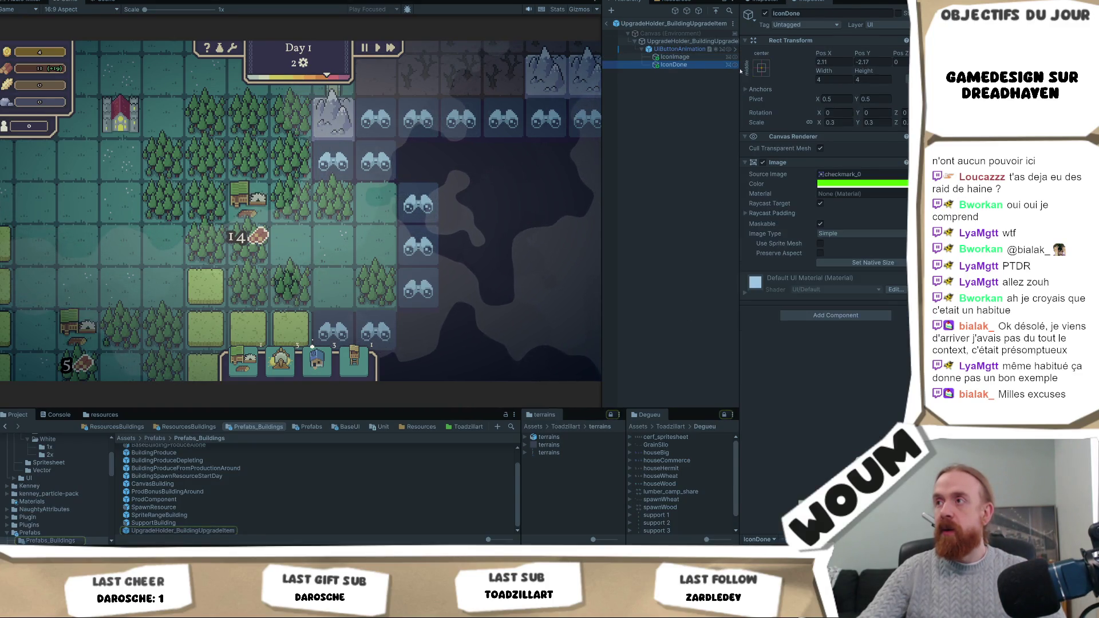
left_click(676, 57)
left_click(761, 67)
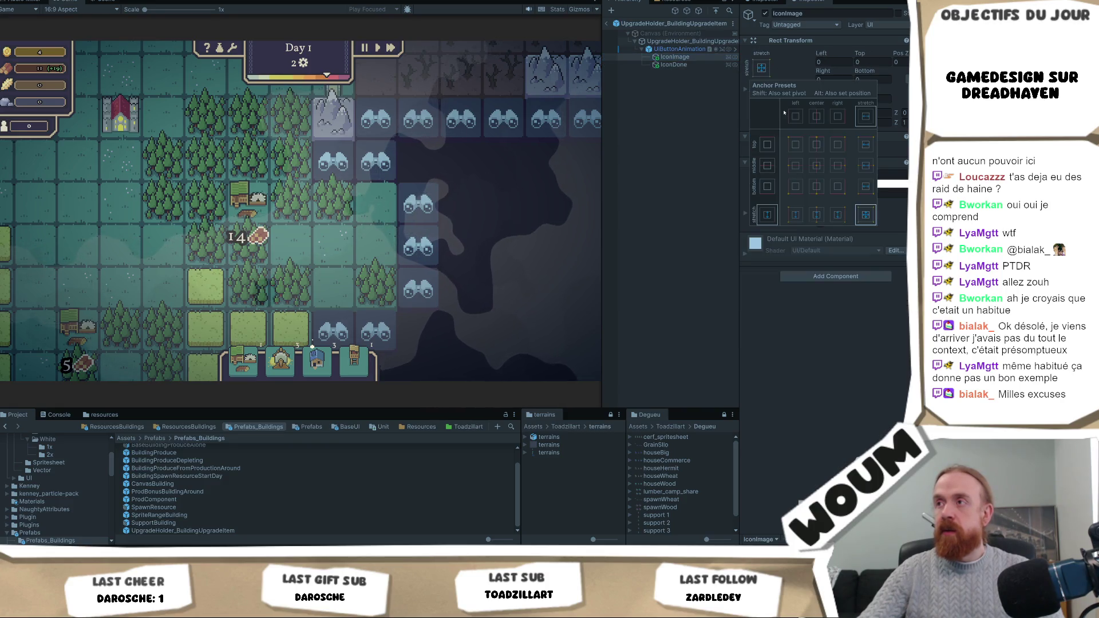
left_click(816, 165)
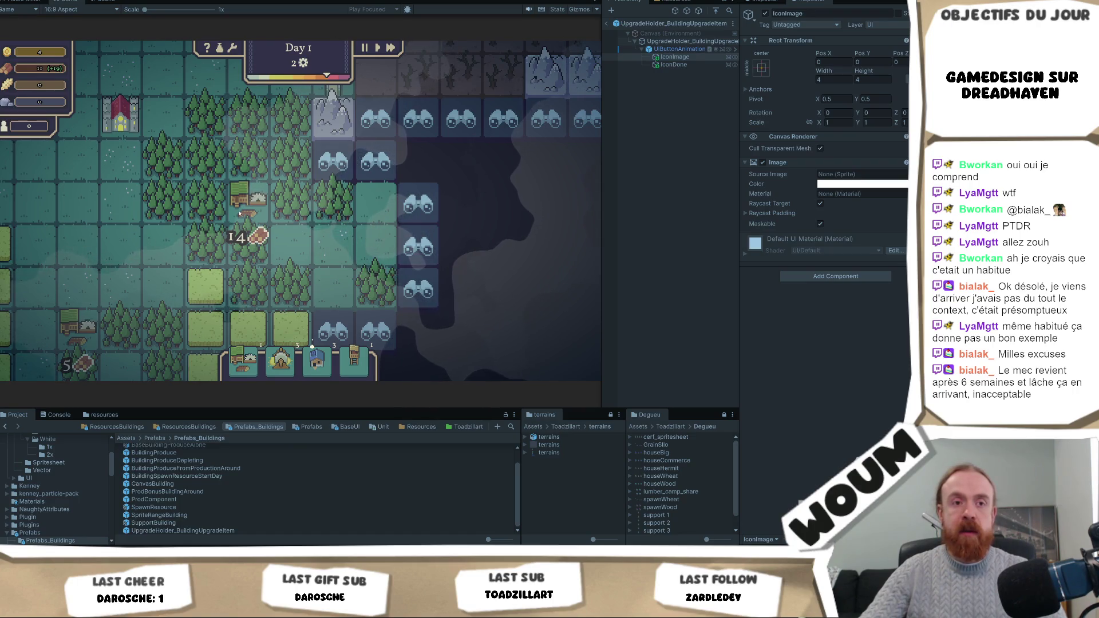
left_click_drag(239, 213, 298, 204)
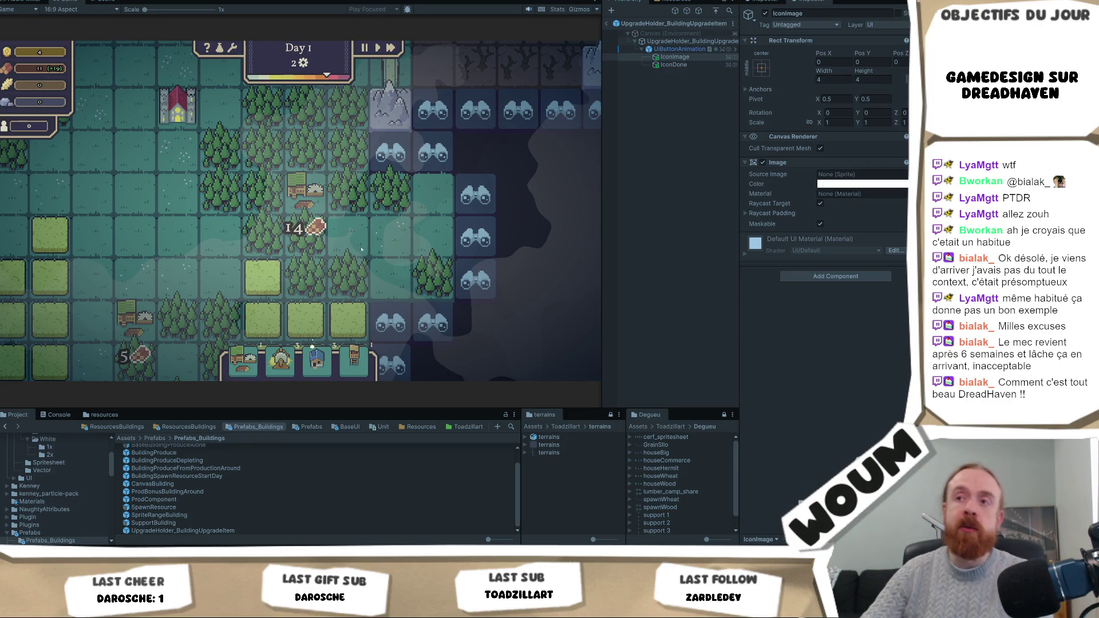
Step: Select a tile on the game map and start a new Snipping Tool capture
left_click(381, 251)
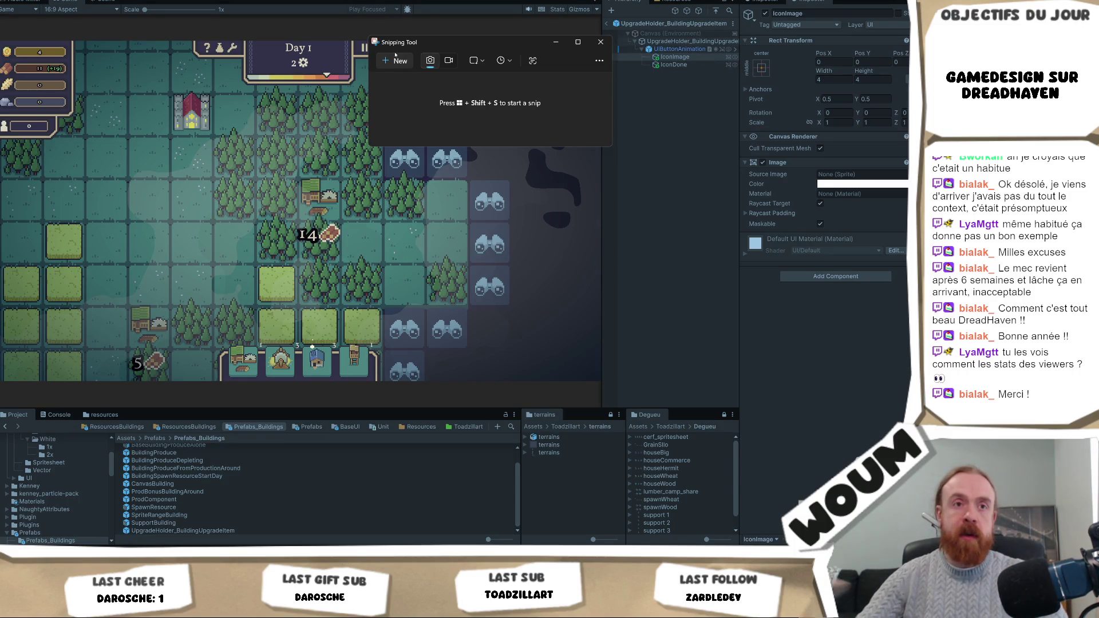
left_click(400, 61)
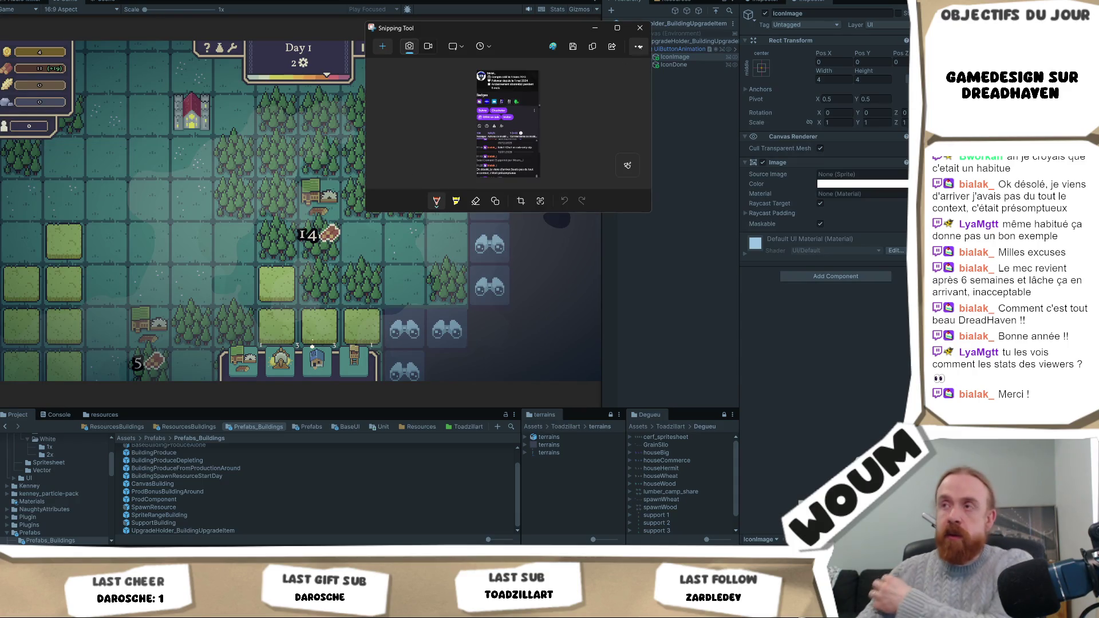
Step: Maximise the Snipping Tool window and zoom in on the captured profile card
left_click(618, 28)
scroll(475, 392, "up", 2)
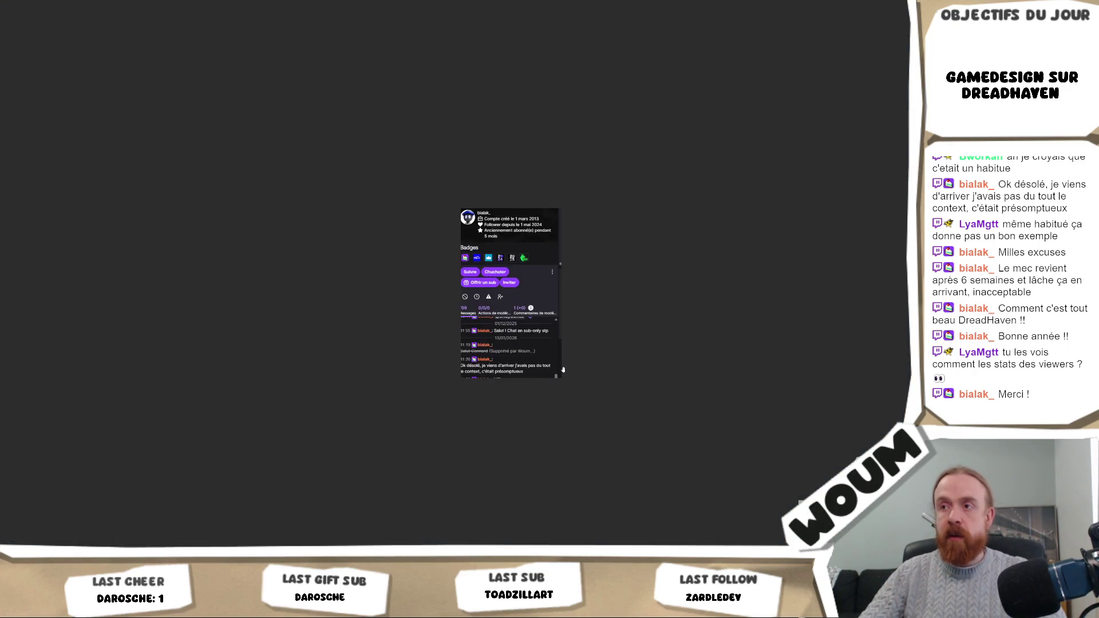
scroll(598, 373, "up", 2)
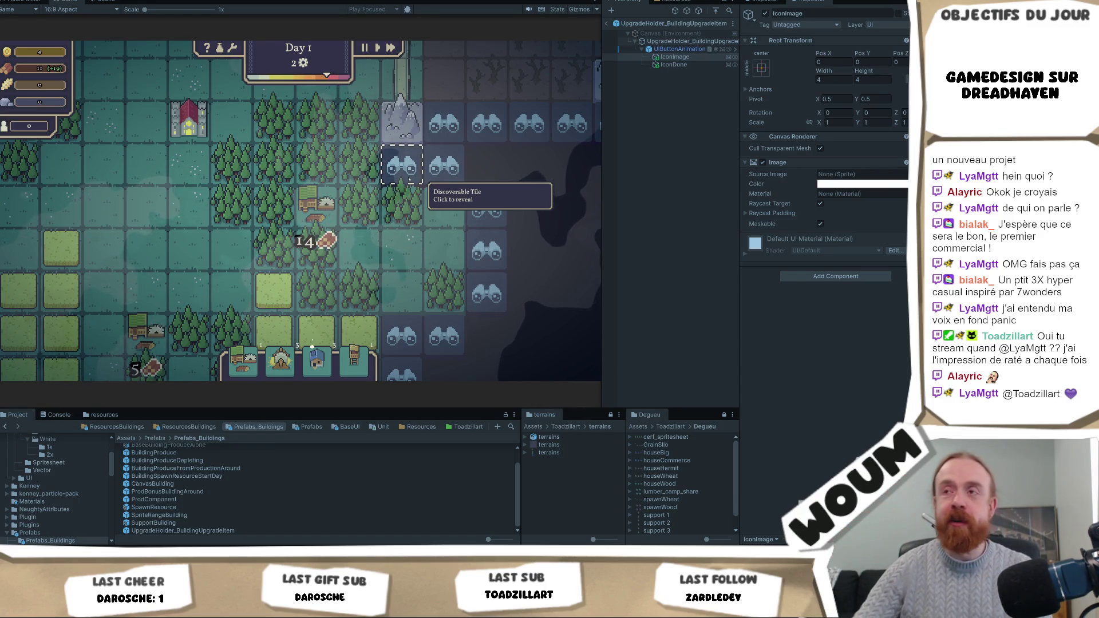
Step: Reveal the binocular fog tile, zooming the camera out and back in over the uncovered land
left_click(445, 175)
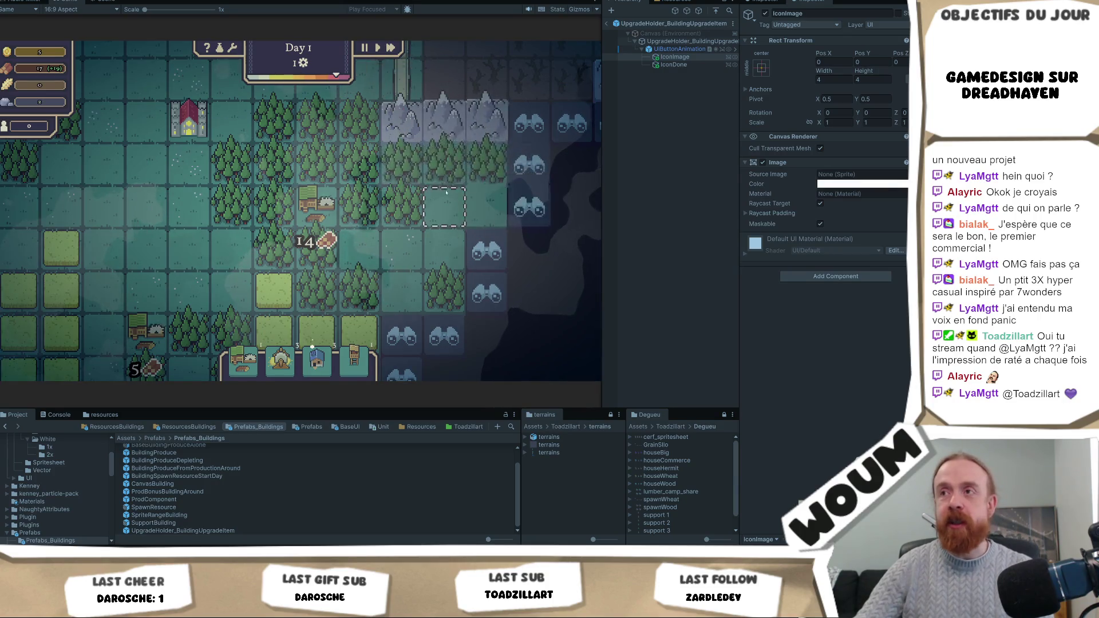
scroll(446, 193, "down", 3)
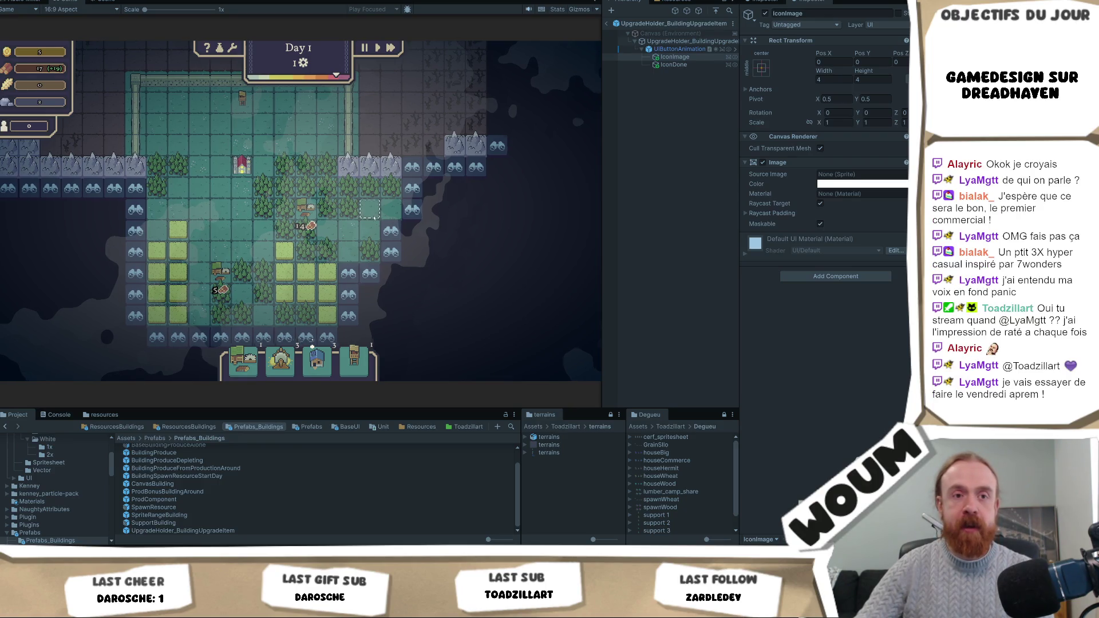
scroll(355, 215, "up", 2)
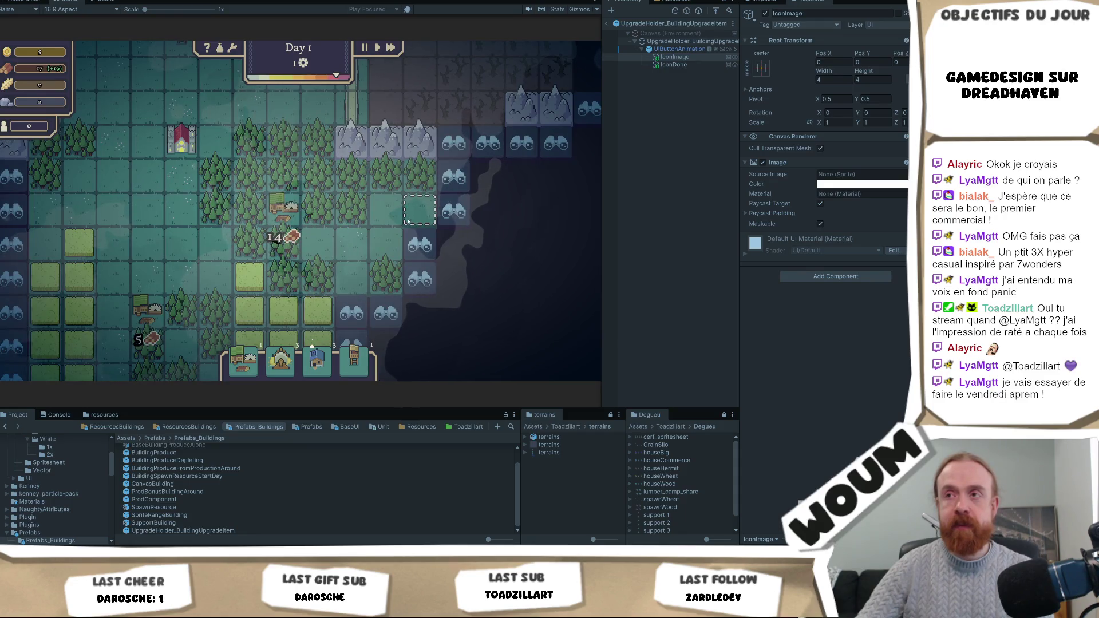
Step: Select IconDone and the prefab root, then exit prefab editing back to the testmap scene
left_click(673, 65)
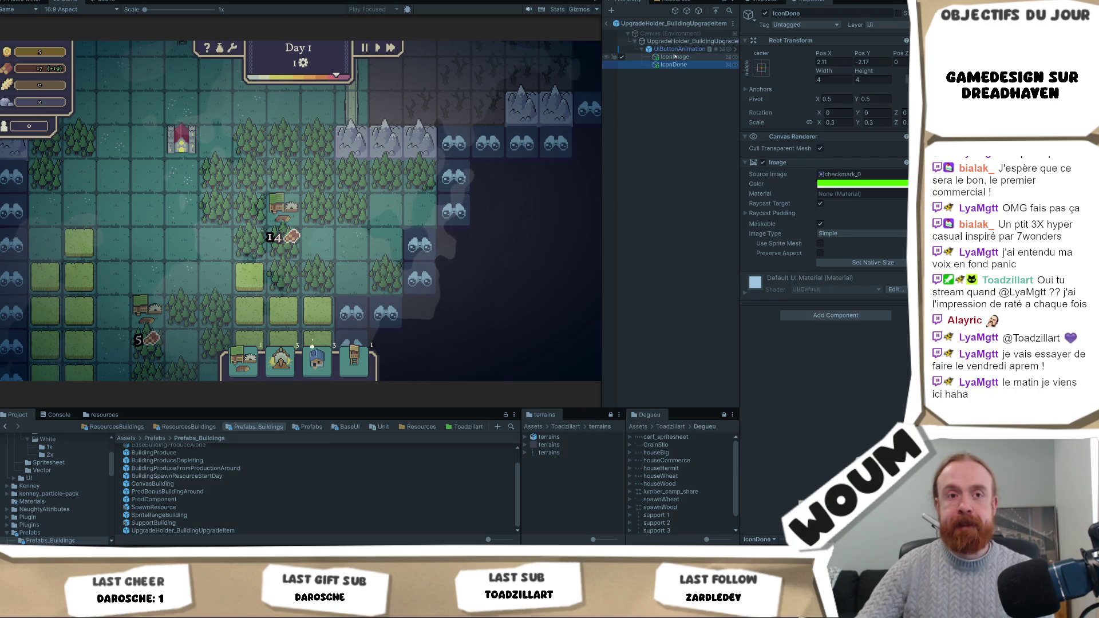
left_click(677, 42)
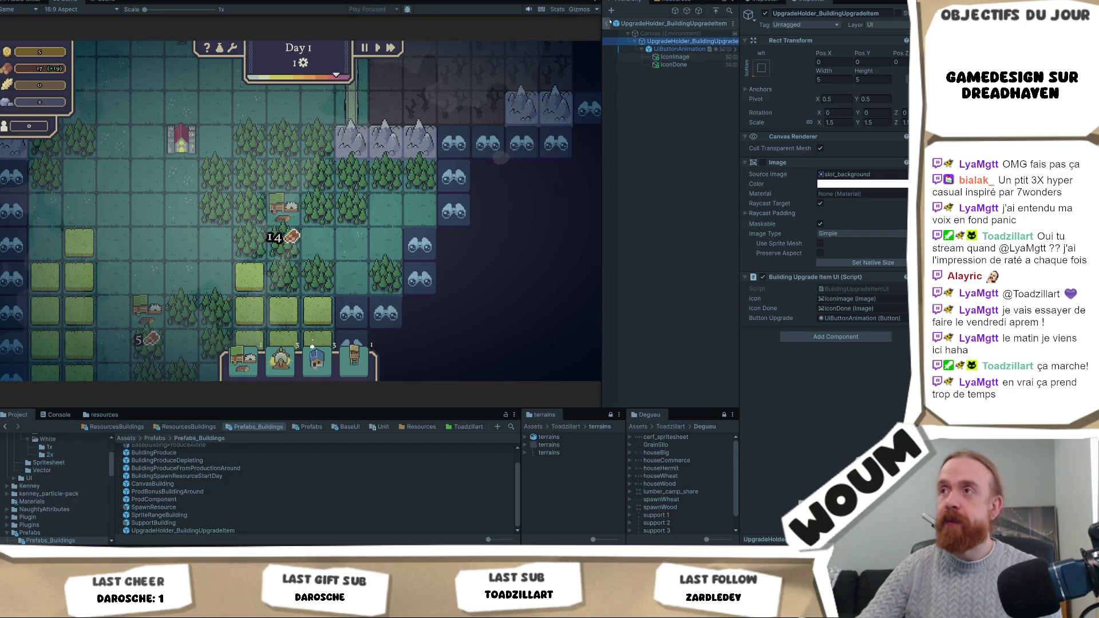
left_click(609, 23)
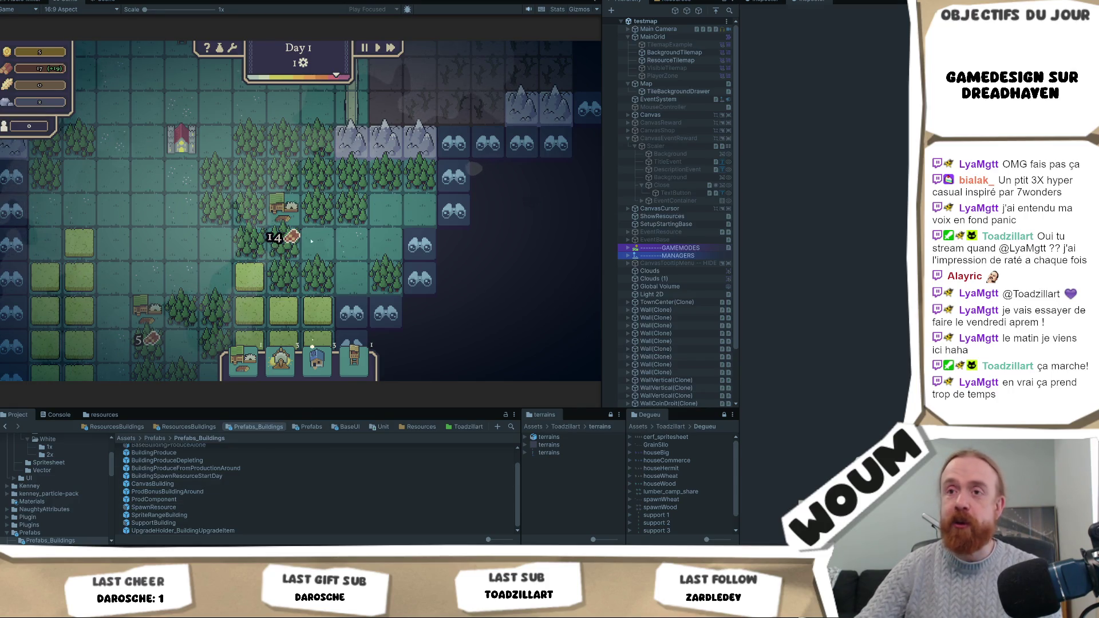
Step: Reopen UpgradeHolder_BuildingUpgradeItem, check IconImage and IconDone, pan the Scene view, then show the Game view
mouse_move(144, 322)
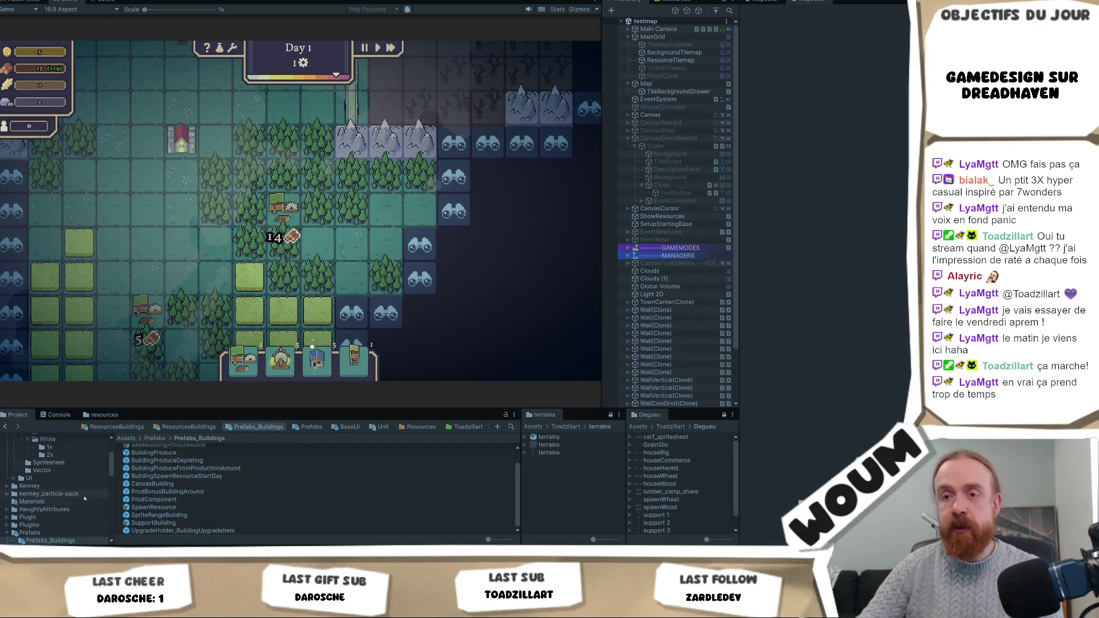
double_click(215, 531)
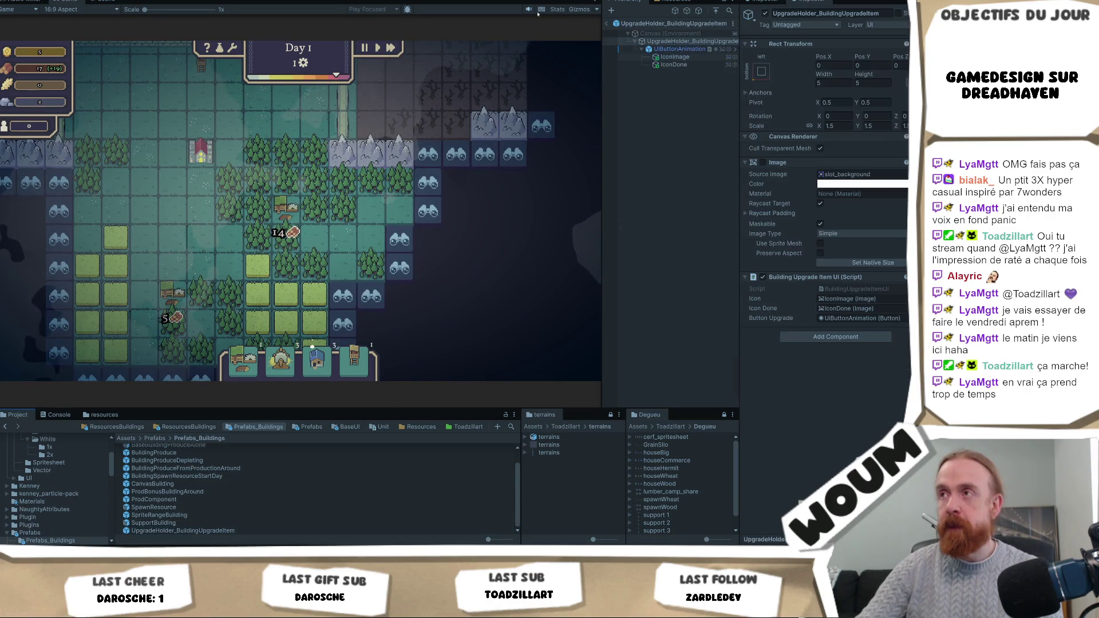
left_click(675, 57)
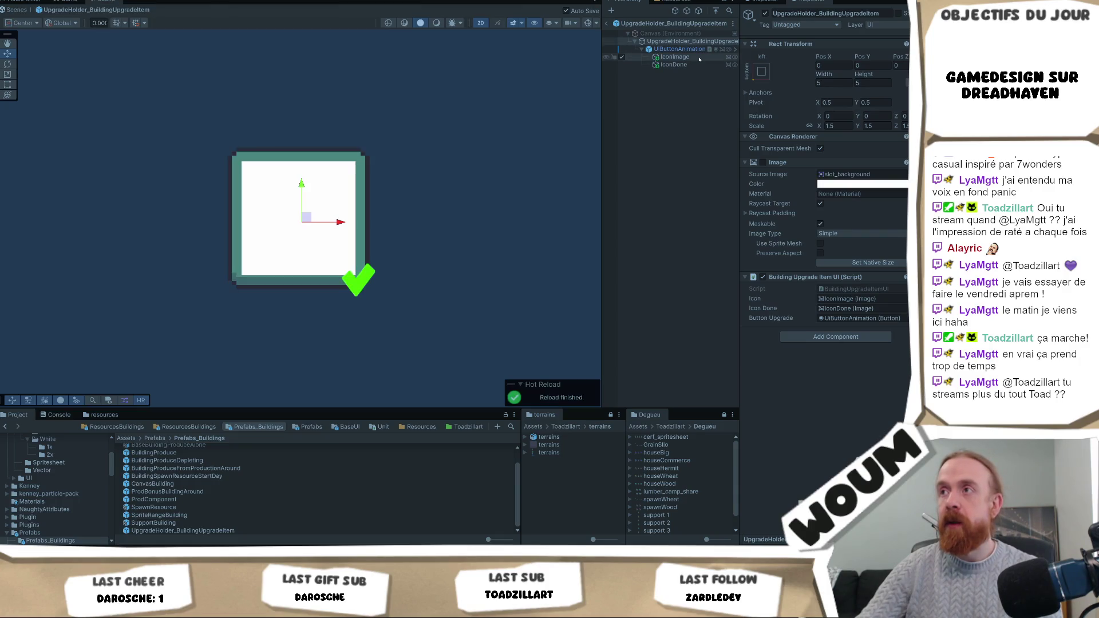
left_click(674, 65)
left_click(675, 56)
scroll(443, 183, "down", 5)
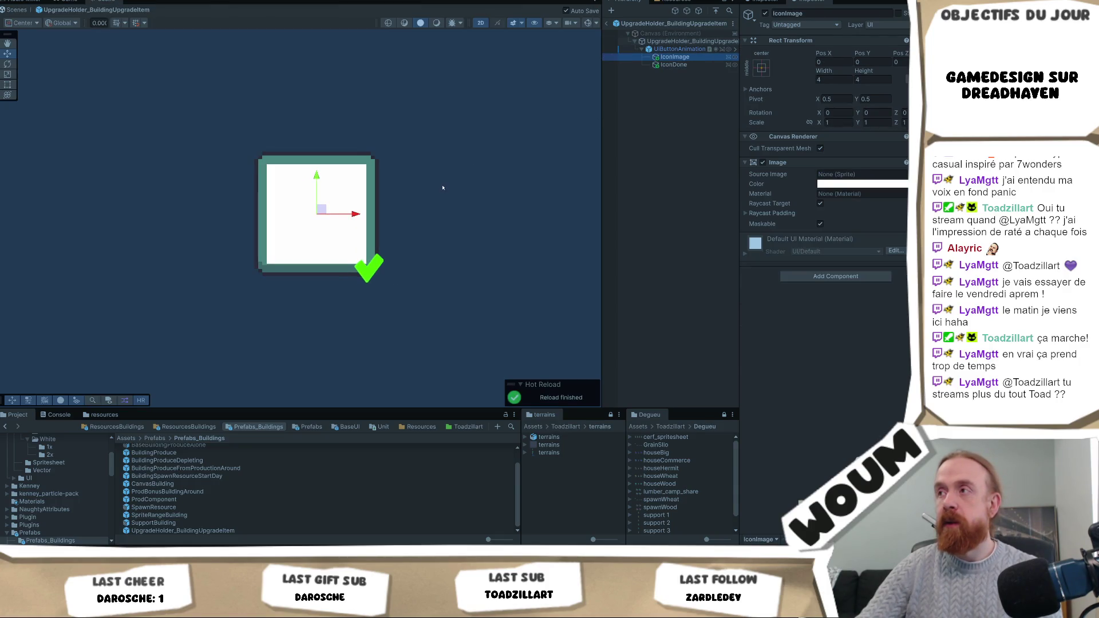
left_click_drag(497, 172, 424, 190)
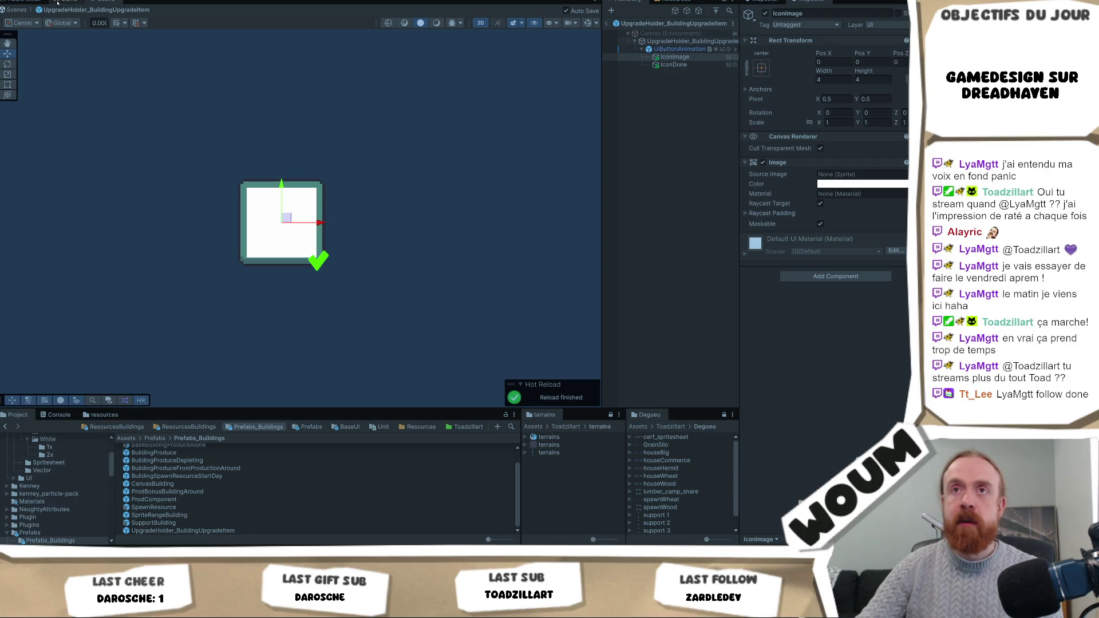
left_click(103, 2)
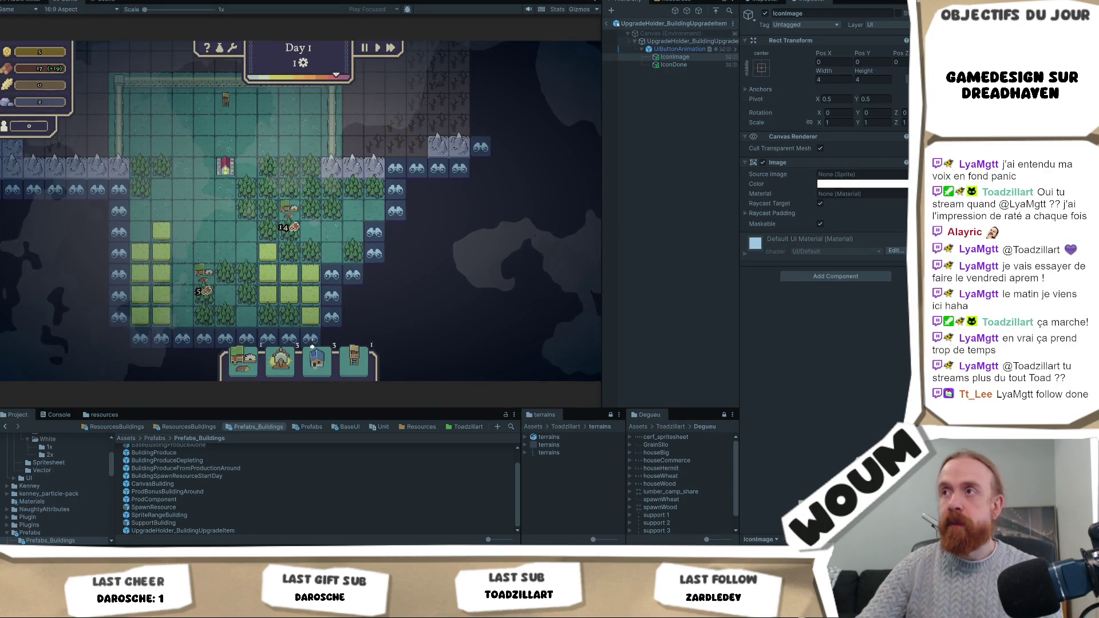
Step: Exit prefab mode and select UpgradeHolder under WoodCamp(Clone) > CanvasBuilding in the Hierarchy
left_click(605, 25)
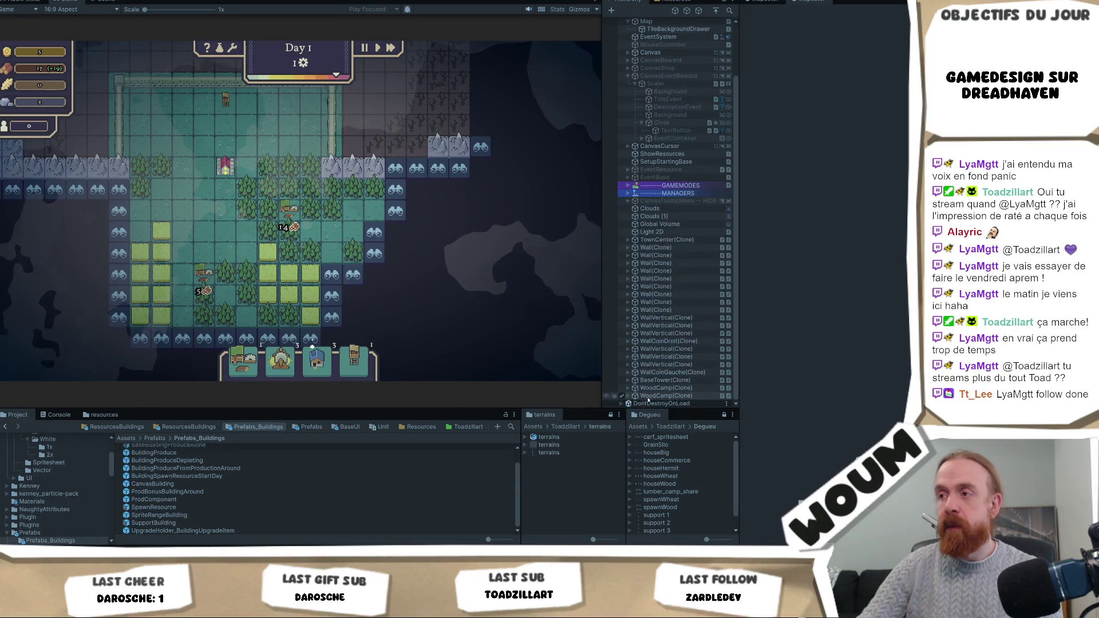
left_click(628, 395)
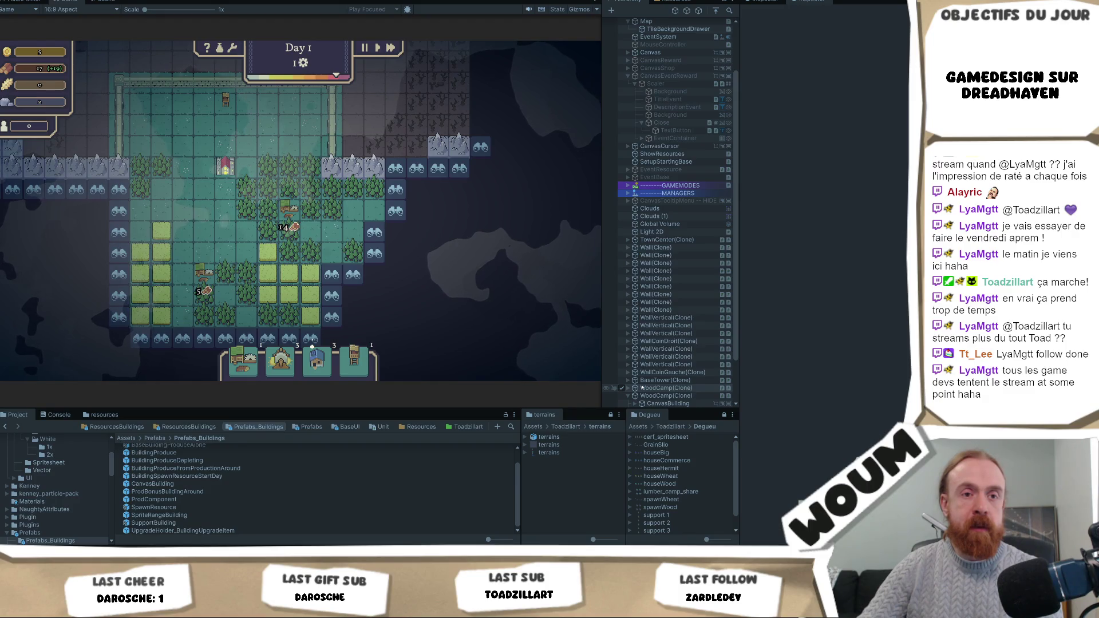
scroll(641, 387, "down", 3)
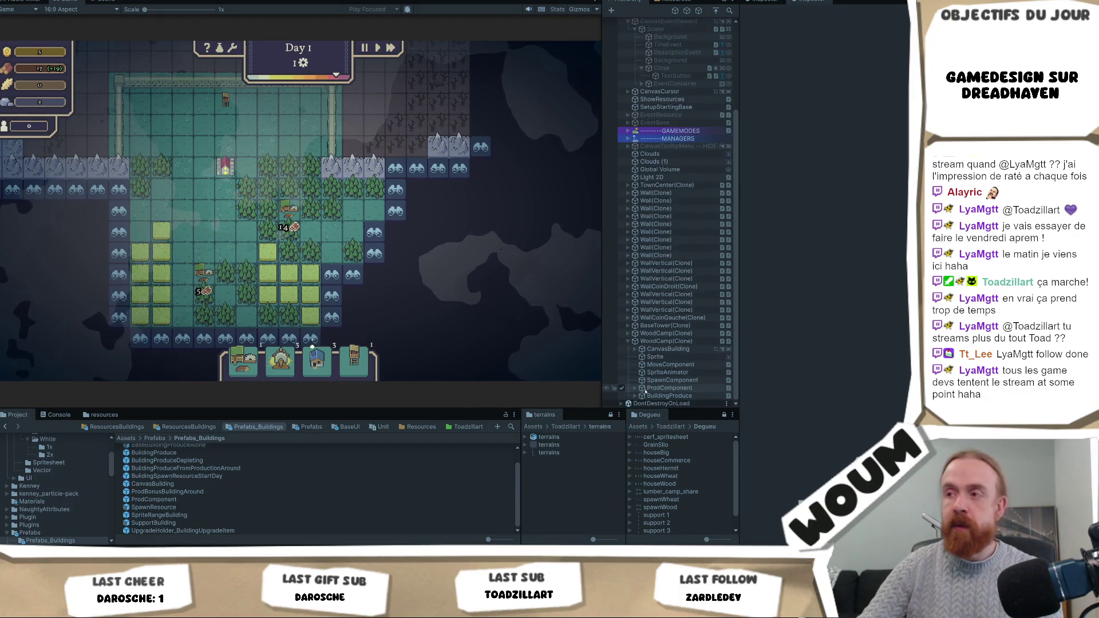
left_click(663, 357)
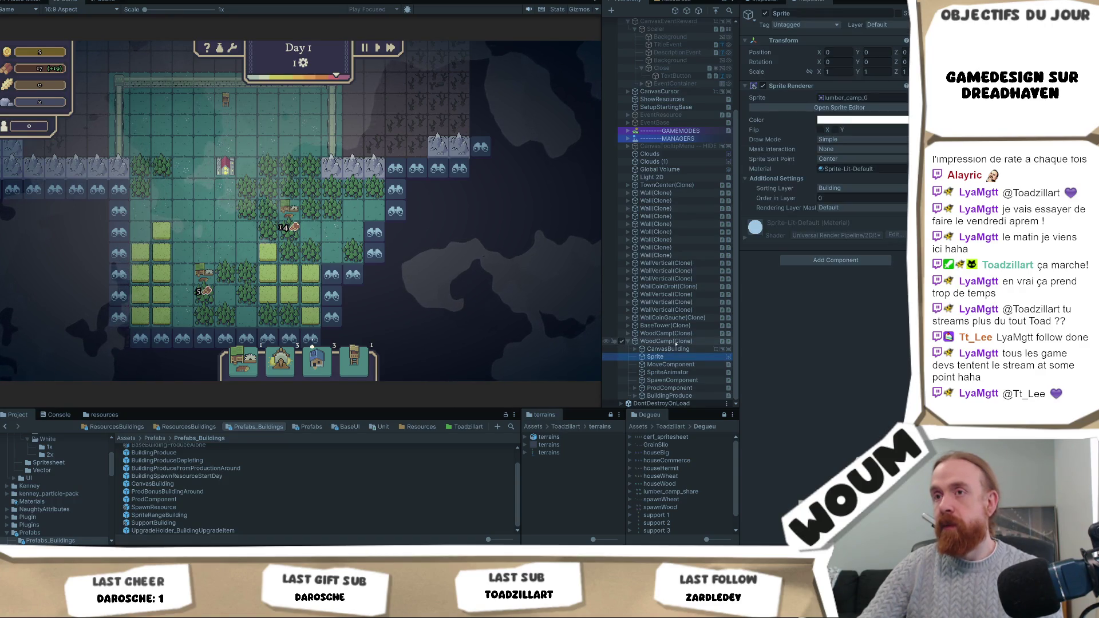
left_click(634, 349)
left_click(664, 357)
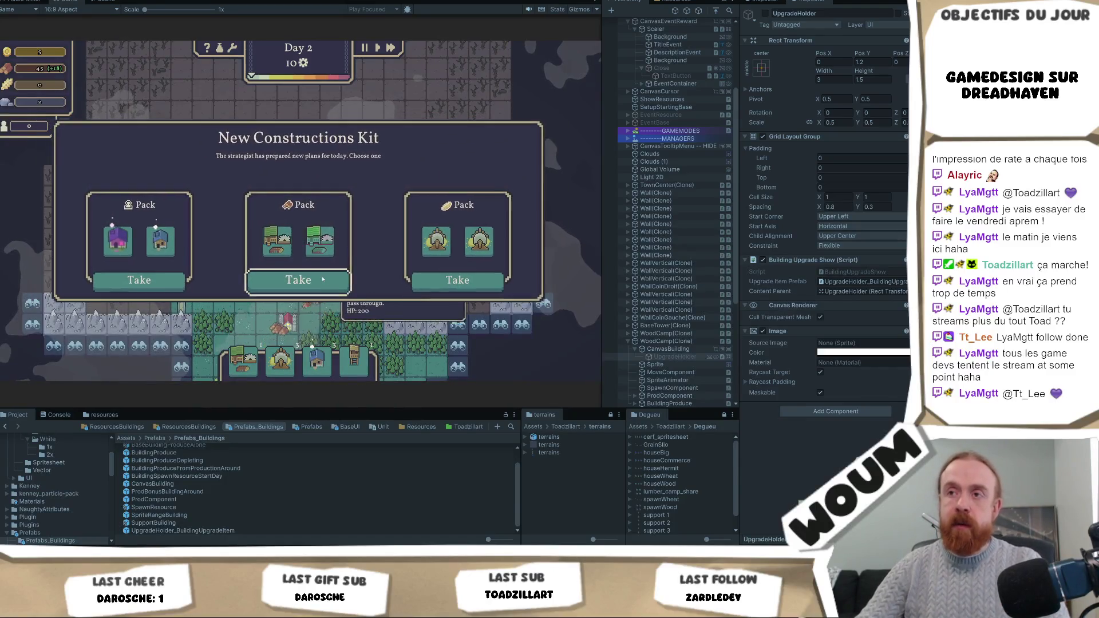
Step: Take a construction pack in the game and expand UpgradeHolder down to its IconImage and IconDone children
left_click(294, 277)
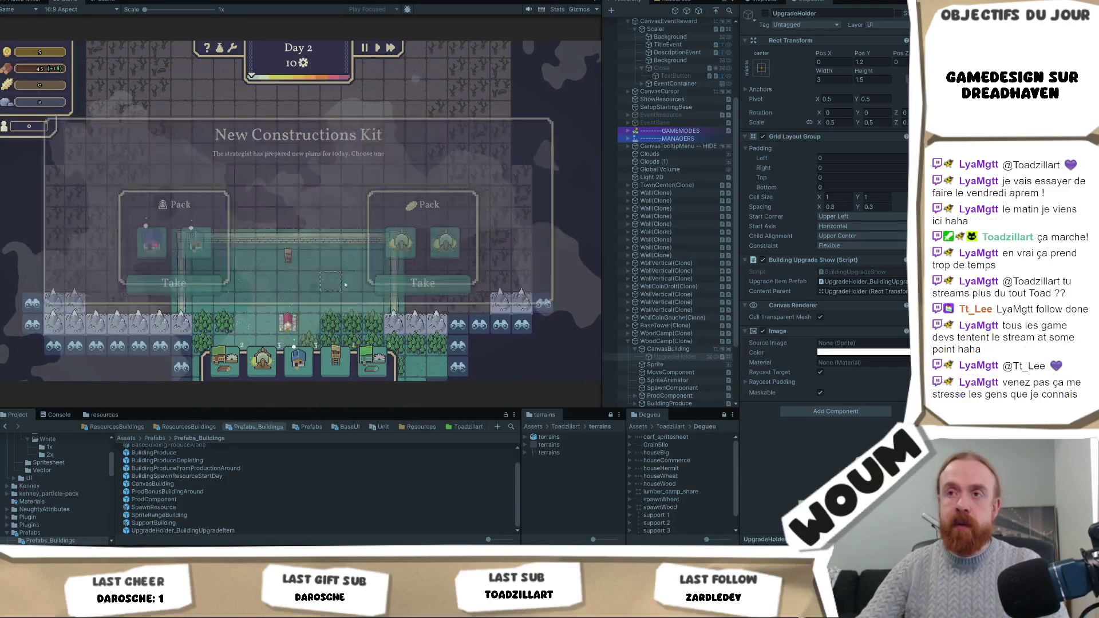
mouse_move(296, 232)
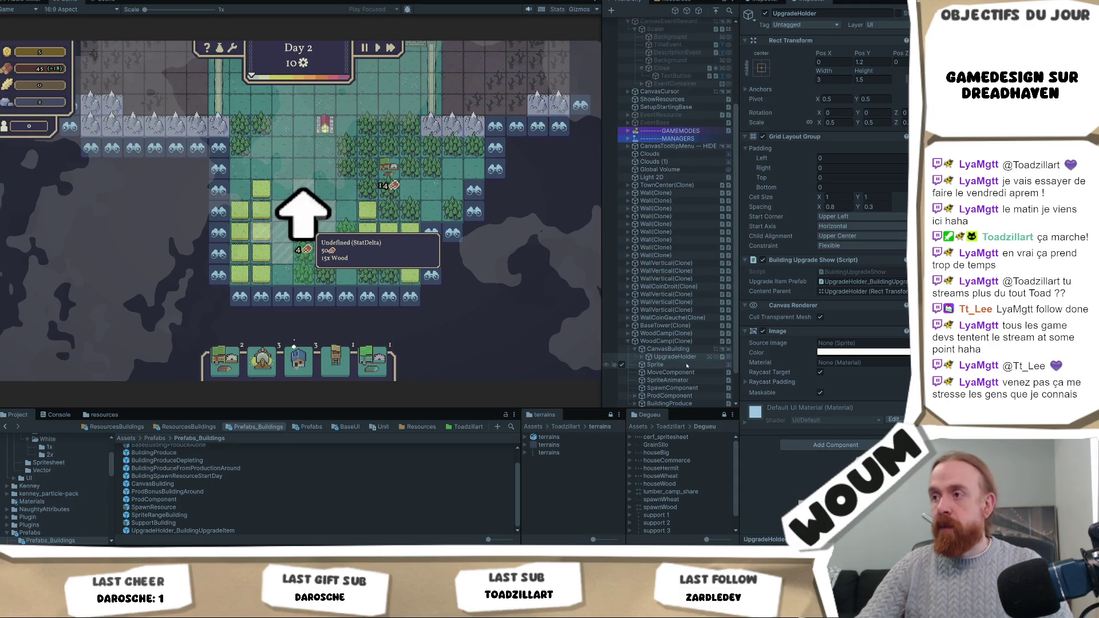
left_click(642, 357)
left_click(651, 365)
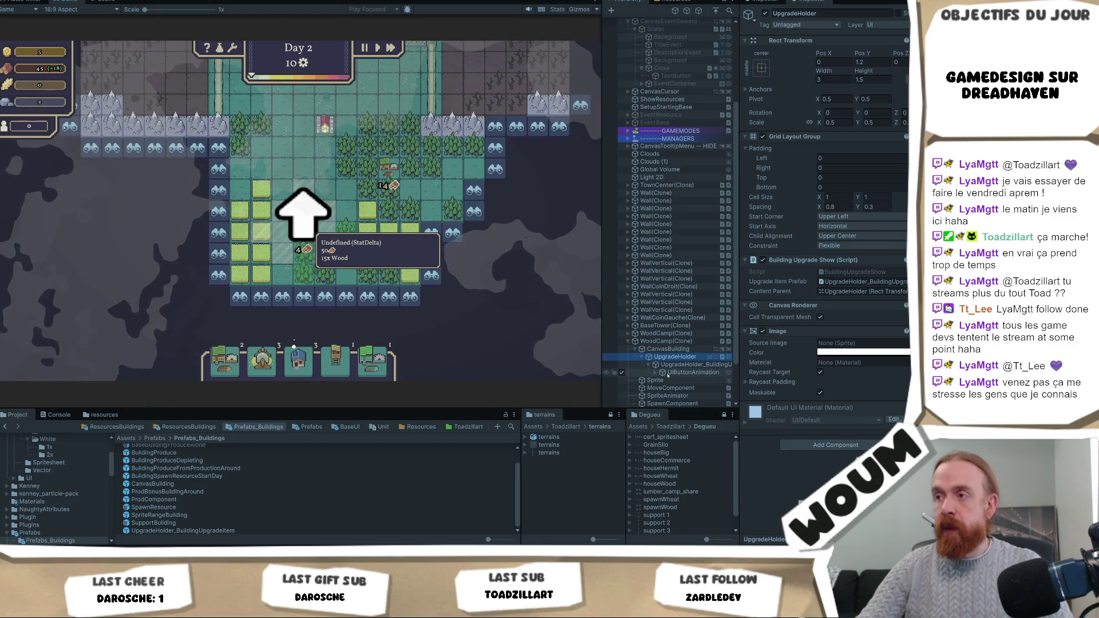
left_click(655, 373)
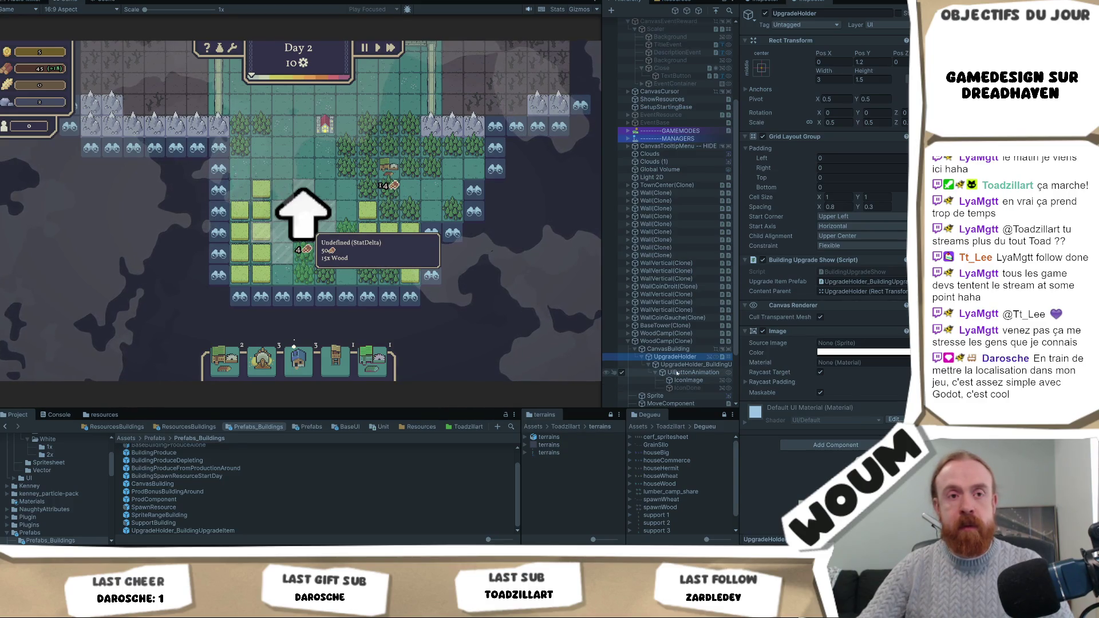
Step: Select IconImage, locate its arrowUp_0 source sprite, and frame the icon in the Scene view
left_click(687, 364)
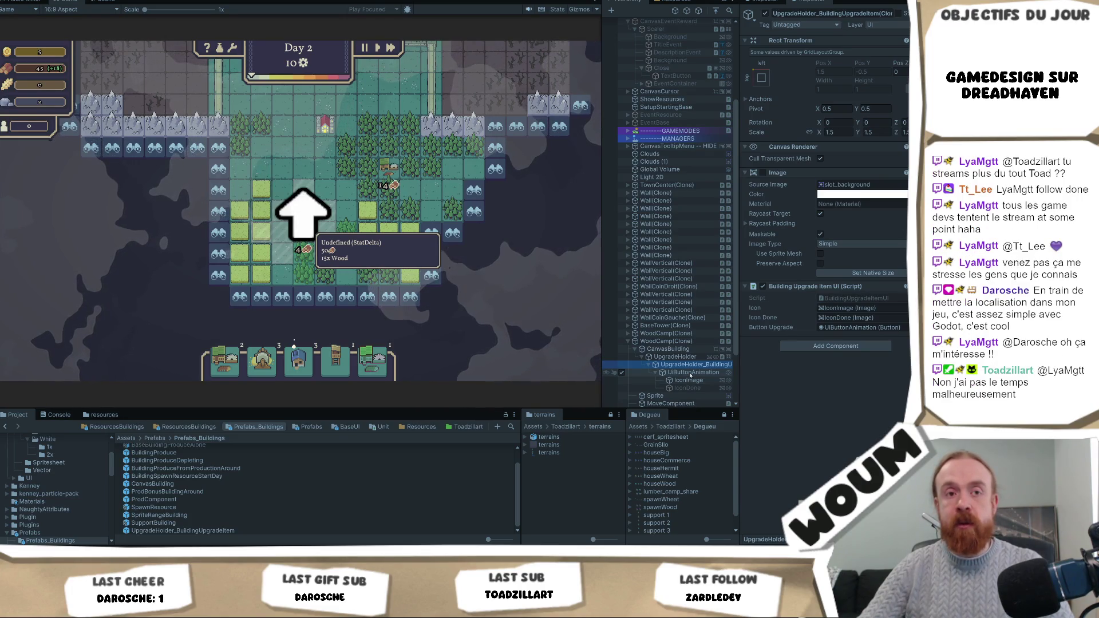
left_click(691, 373)
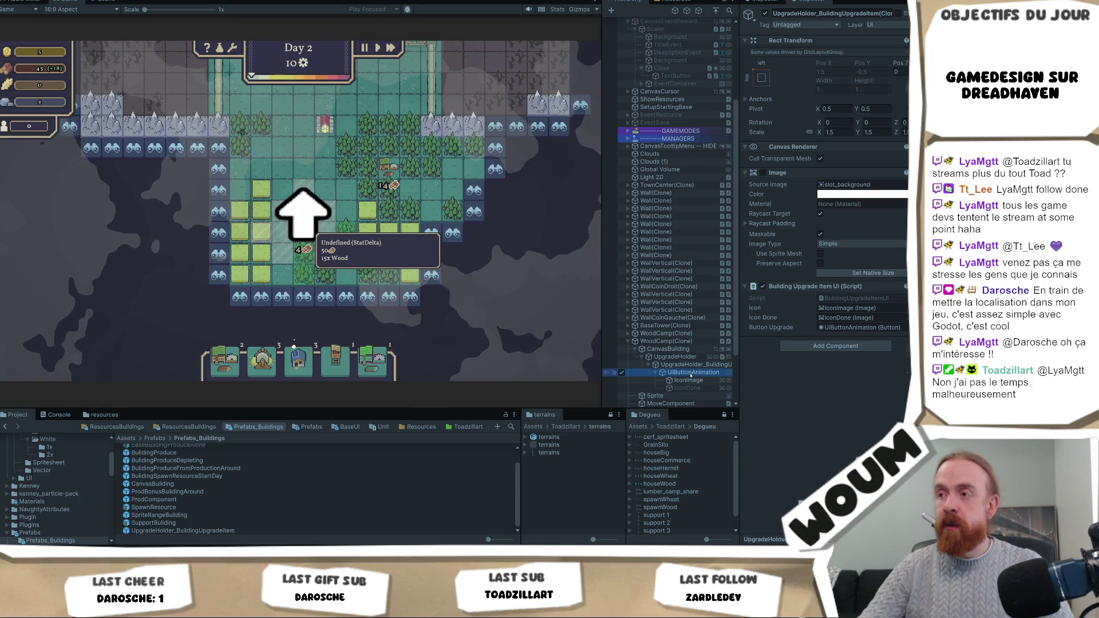
left_click(694, 380)
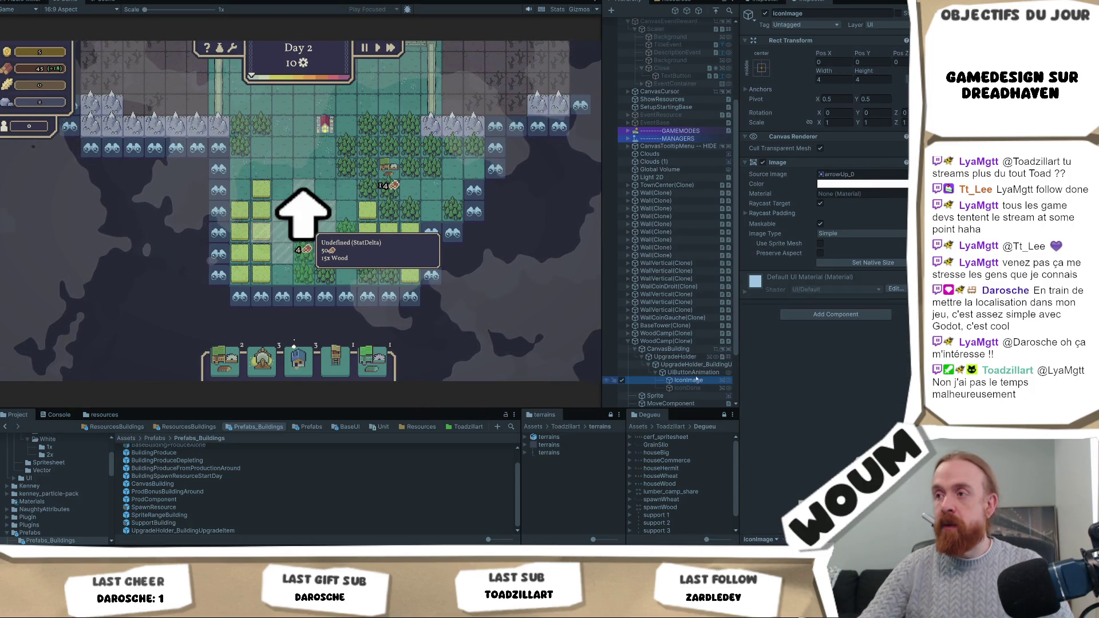
left_click(853, 175)
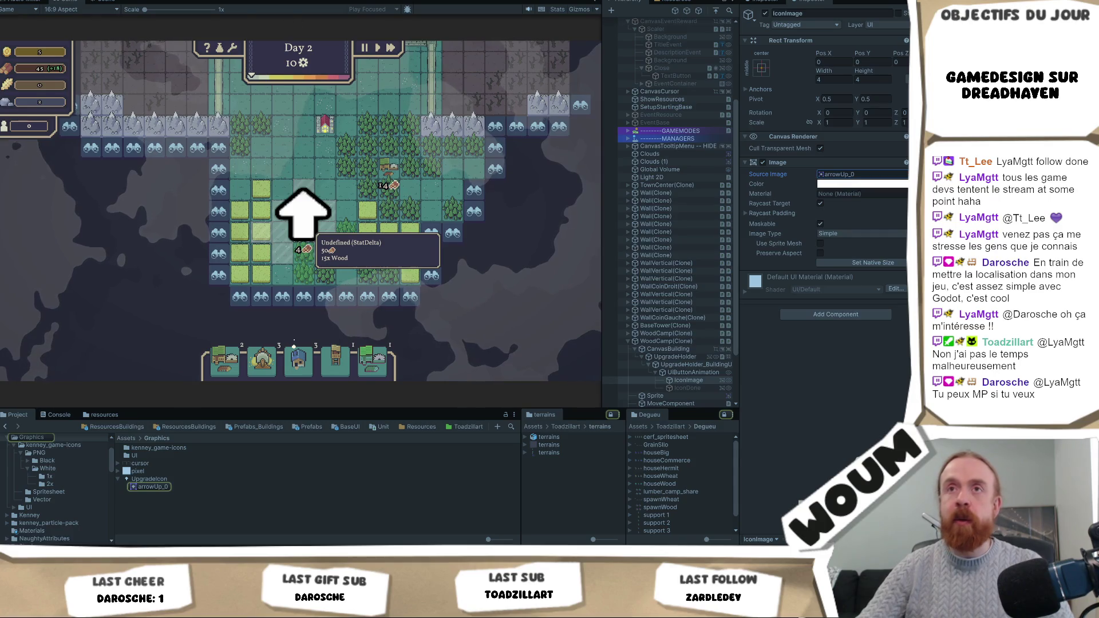
left_click(106, 1)
left_click(703, 374)
double_click(701, 381)
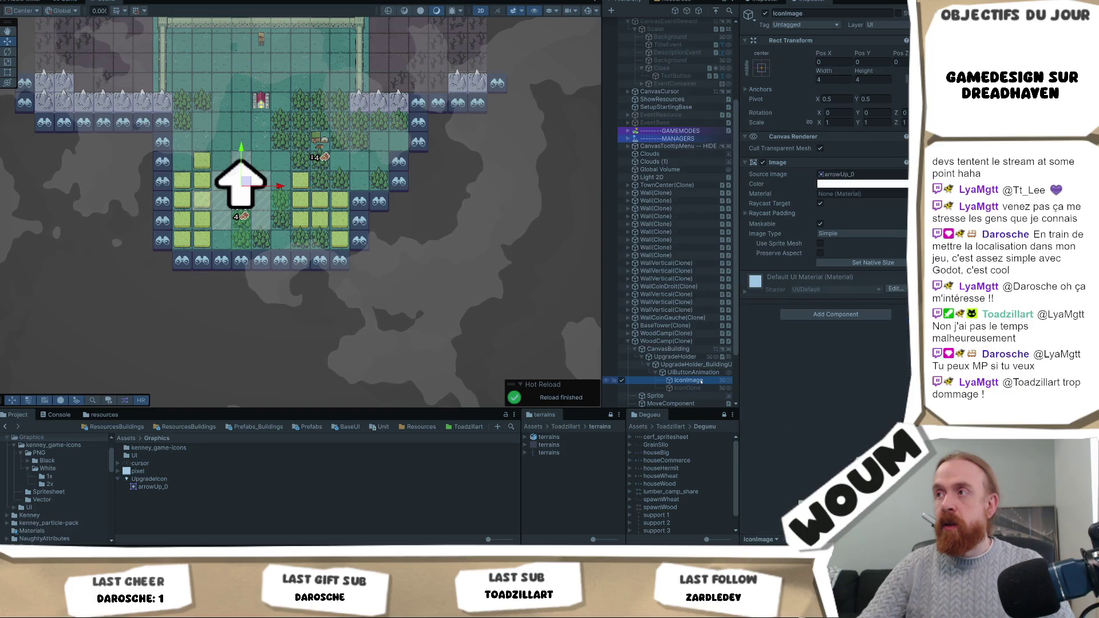
Step: Set the IconImage scale to 0.2
left_click(835, 121)
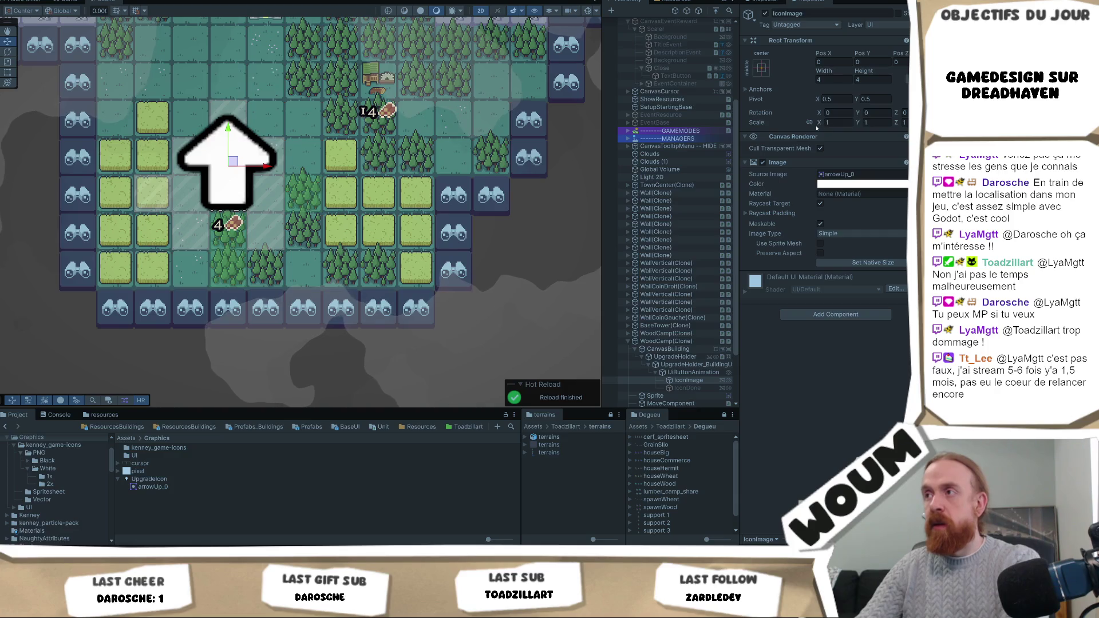
left_click(845, 114)
left_click(837, 122)
type("0.2")
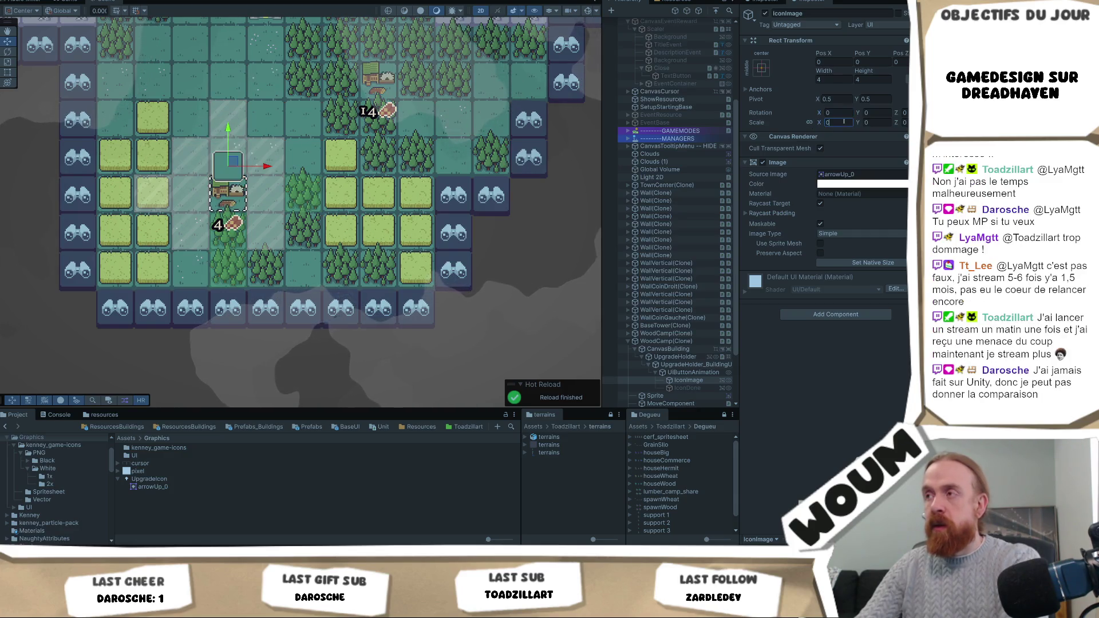
key("Return")
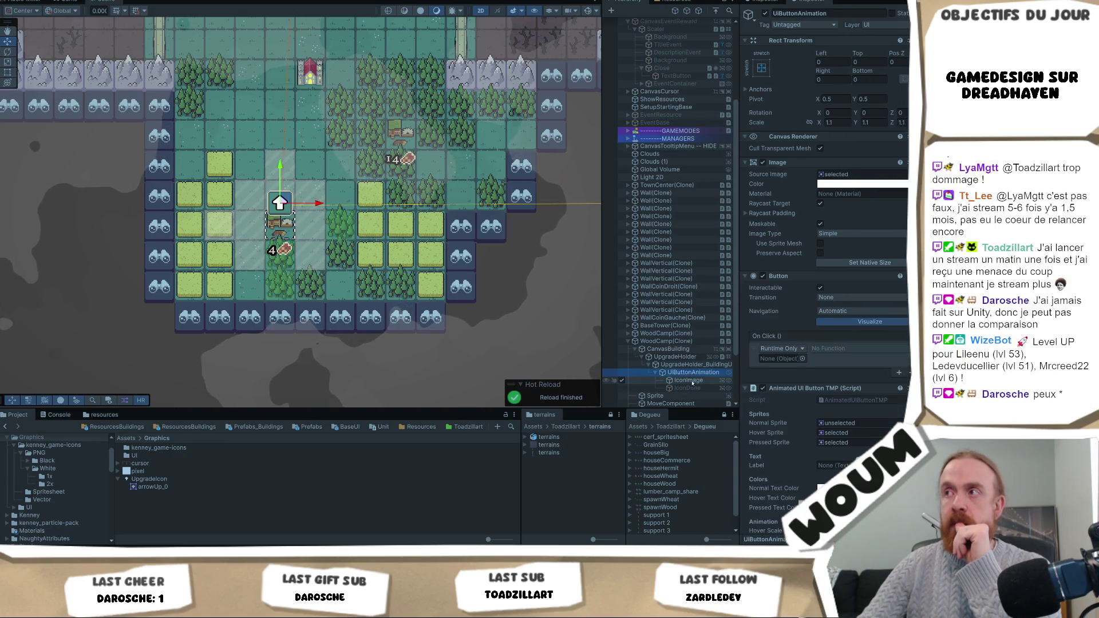
Step: Anchor the arrow icon to middle-centre and set its scale back to 1
left_click(762, 67)
left_click(865, 215)
left_click(819, 167)
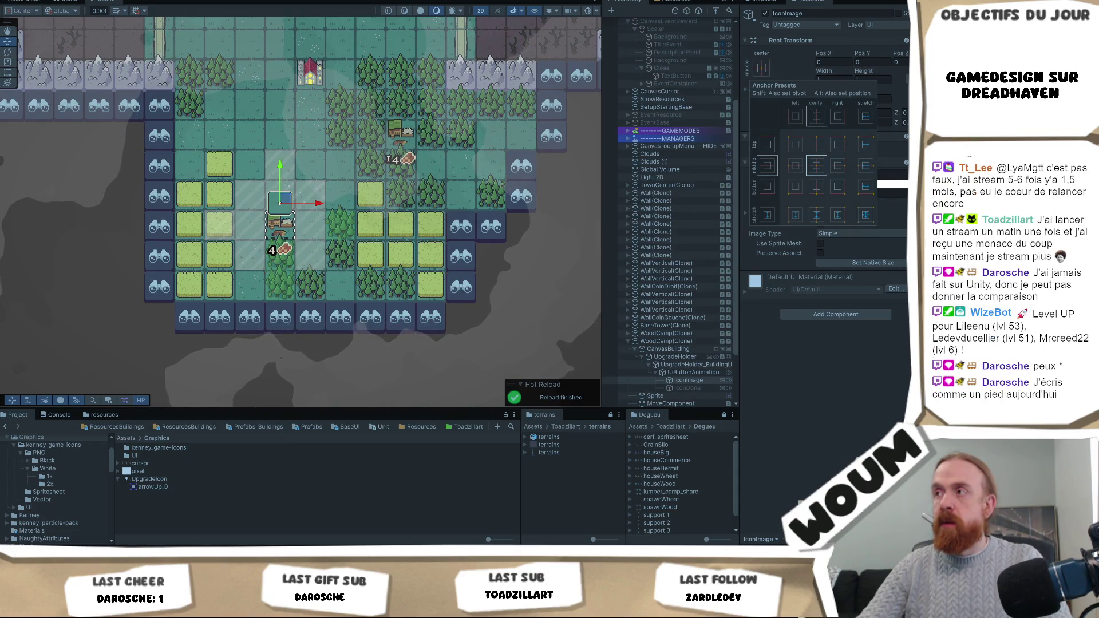
left_click(822, 172)
left_click(846, 122)
type("1")
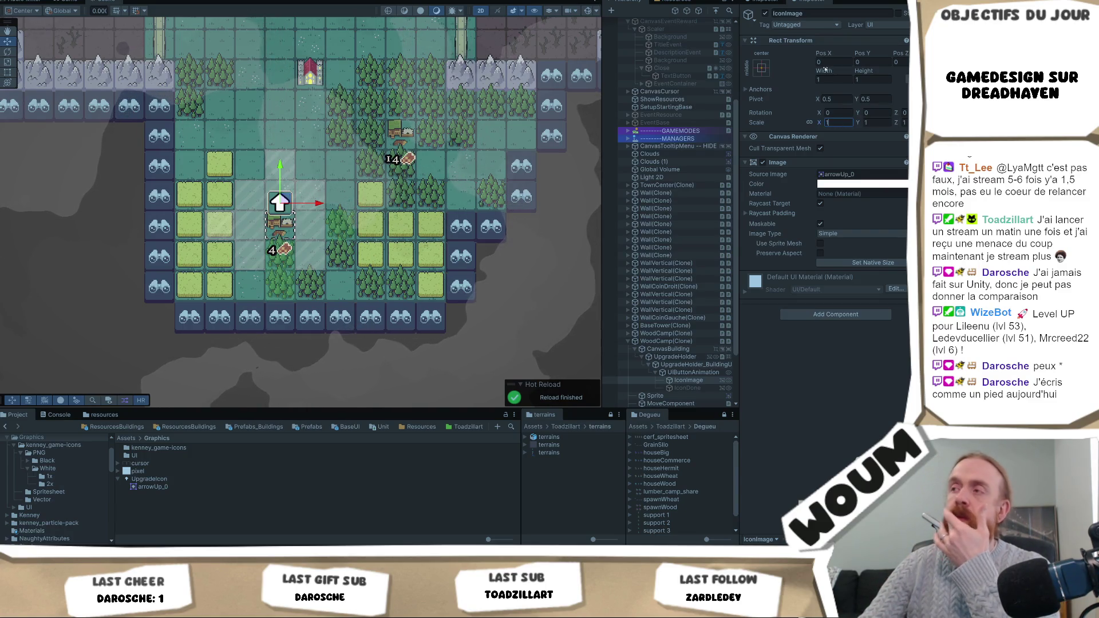
Step: Deselect the arrow icon and return to the running game
scroll(295, 183, "up", 5)
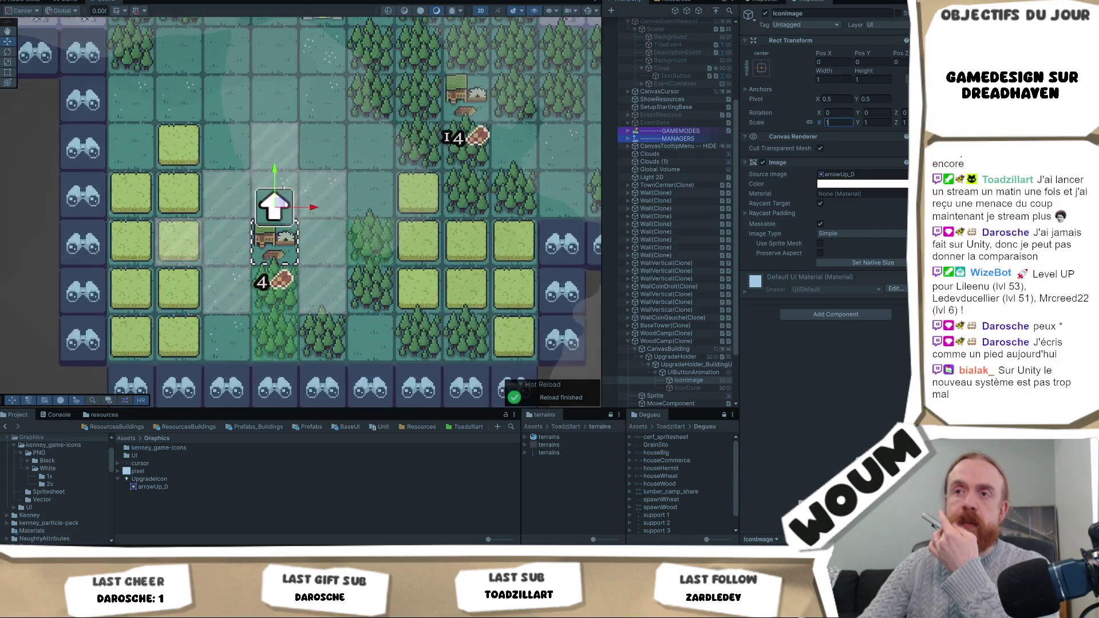
scroll(299, 176, "up", 1)
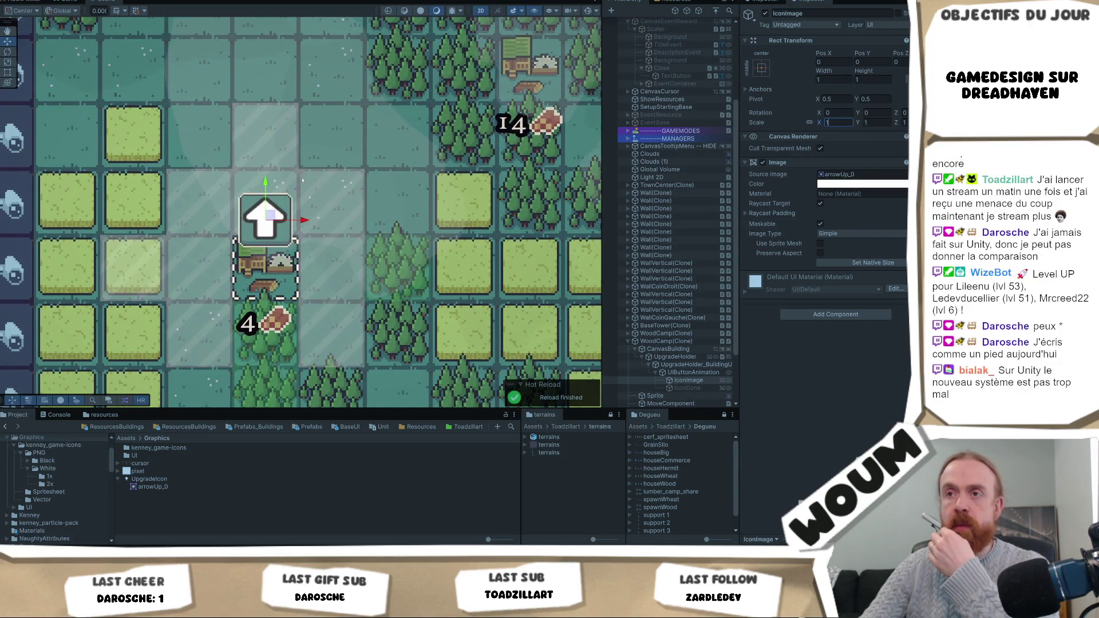
scroll(352, 228, "down", 2)
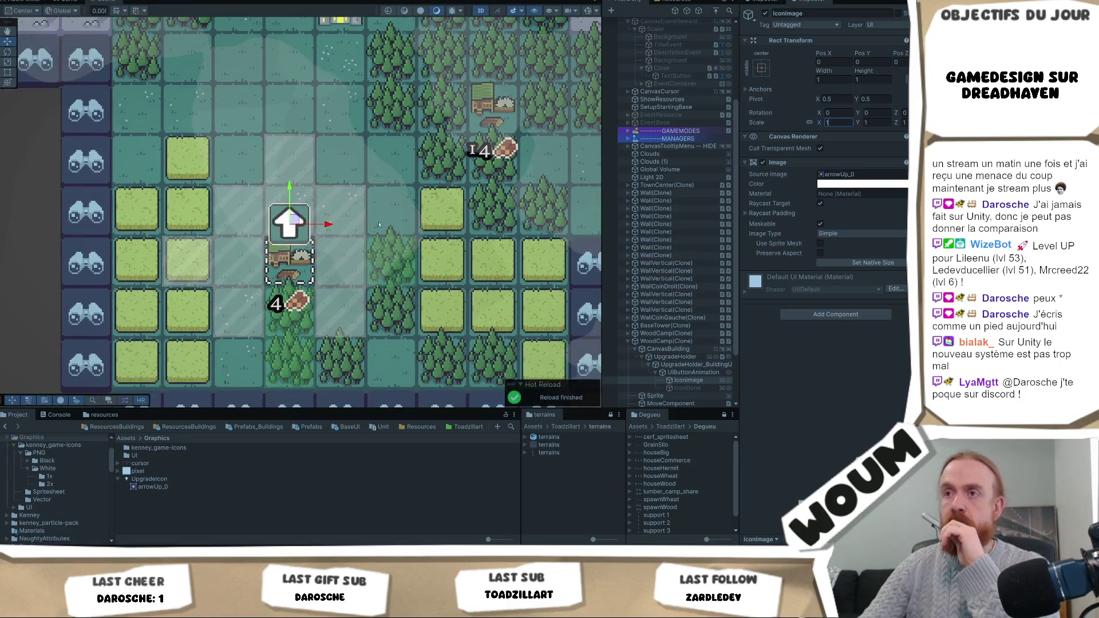
left_click(353, 228)
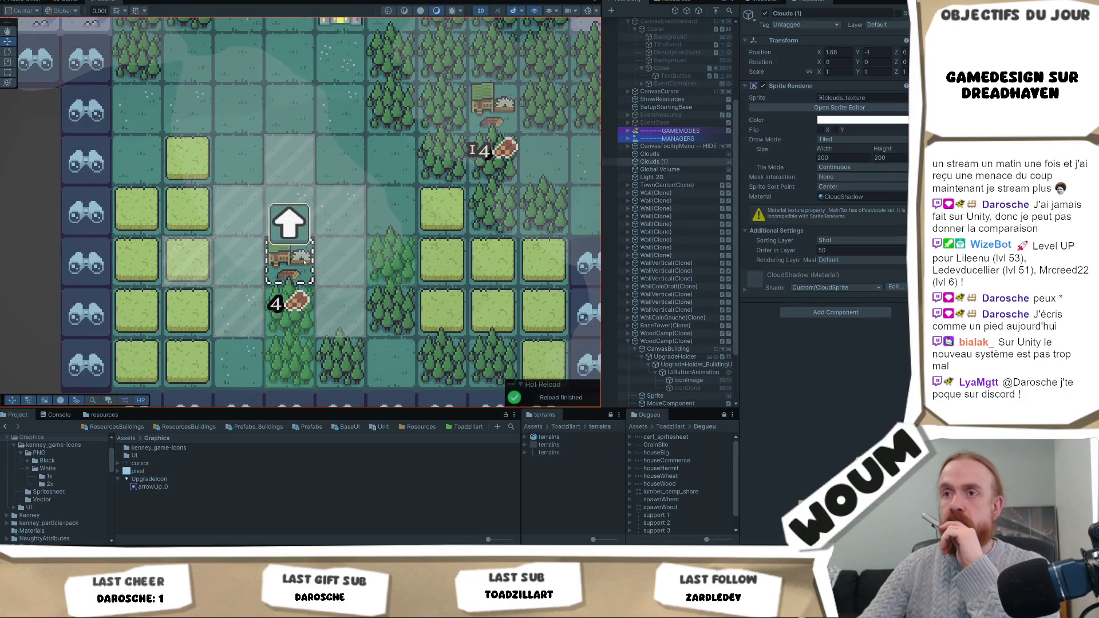
scroll(345, 265, "down", 1)
scroll(346, 265, "down", 2)
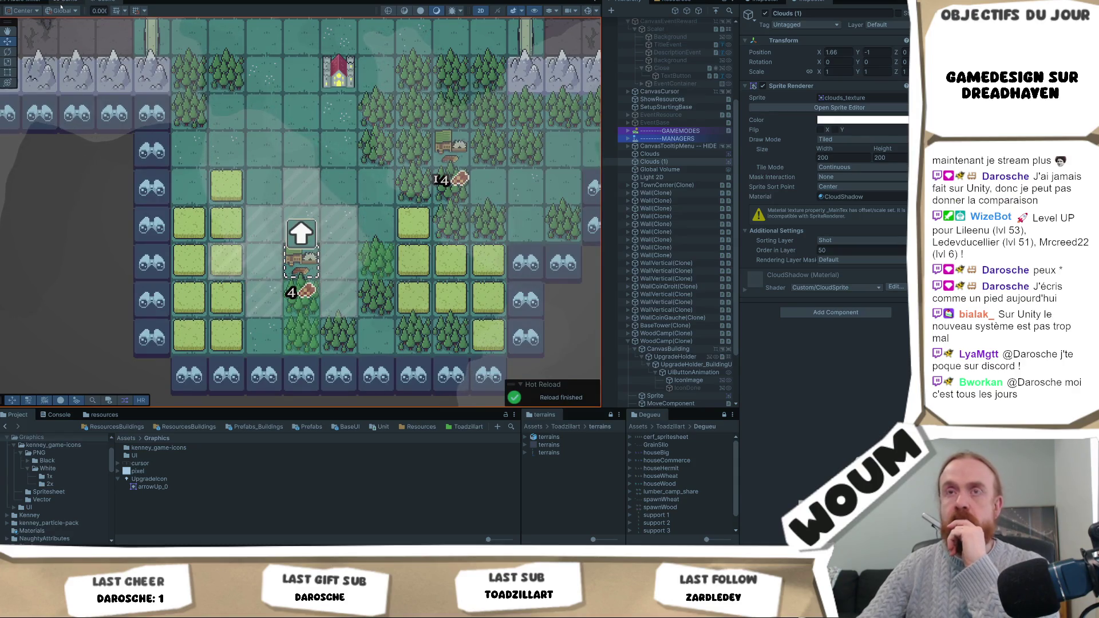
left_click(61, 1)
scroll(445, 247, "down", 3)
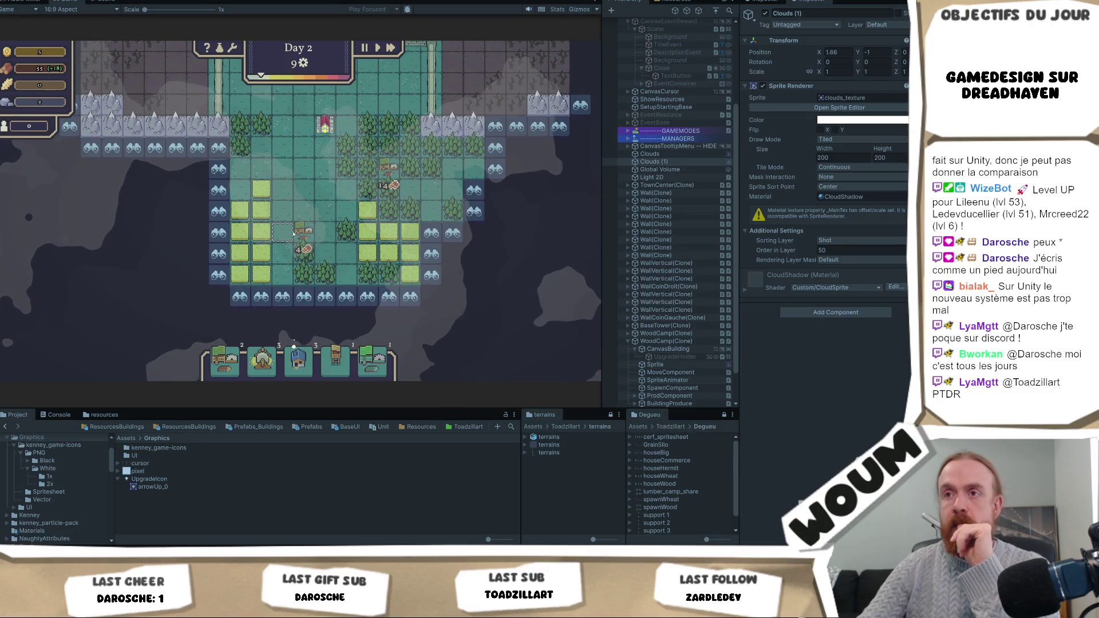
Step: Upgrade the wood camp for 50 wood, then open Assets/Prefabs/UI in the Project window
left_click(312, 235)
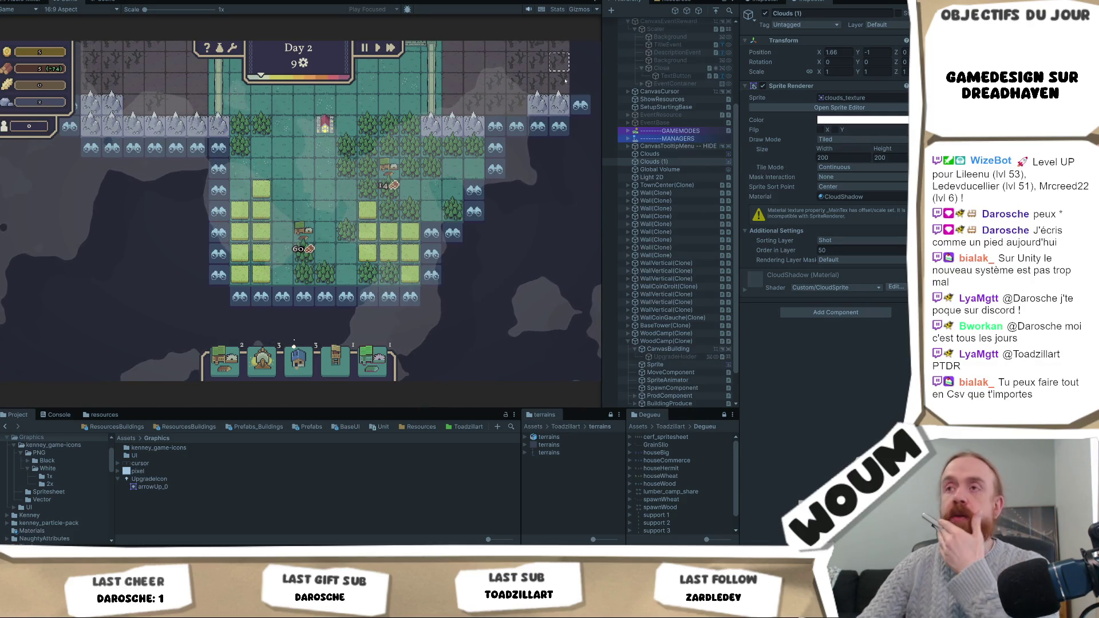
left_click(109, 1)
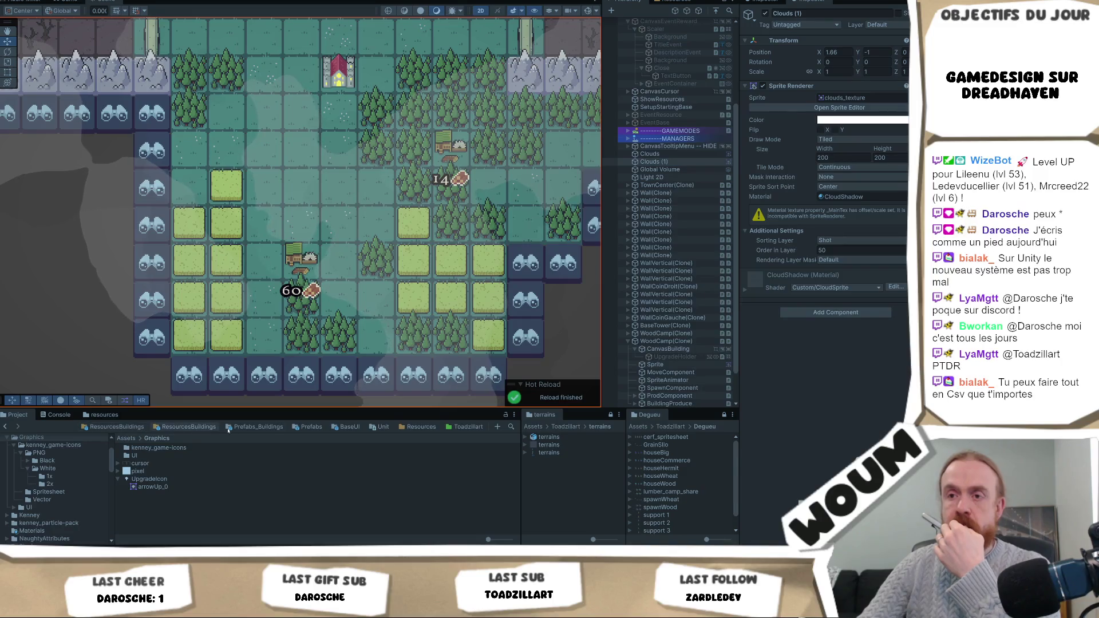
left_click(248, 427)
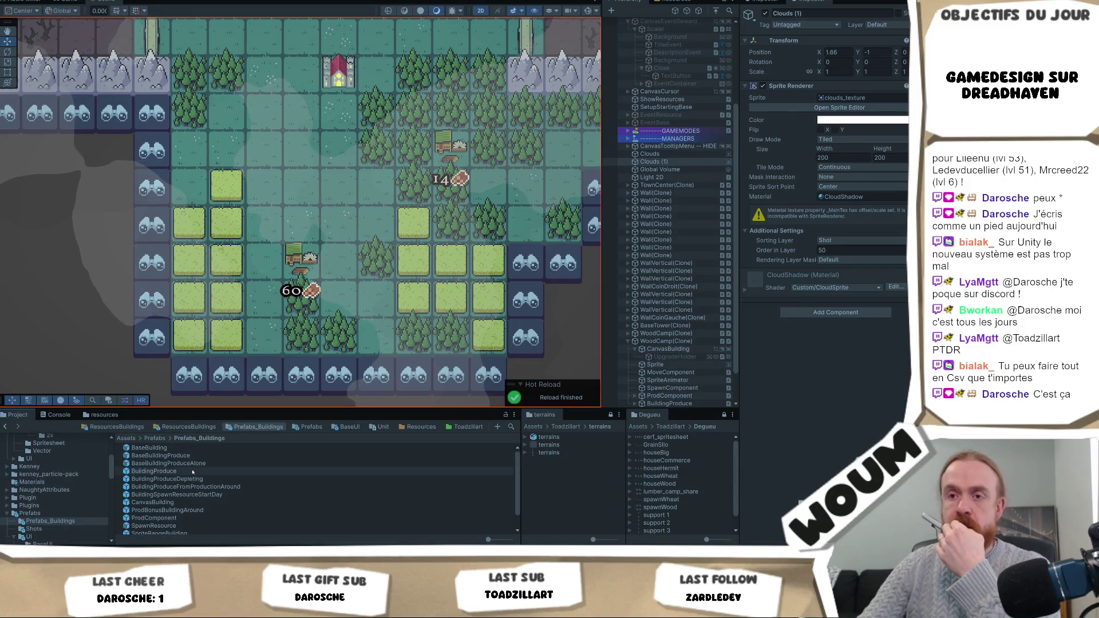
left_click(163, 439)
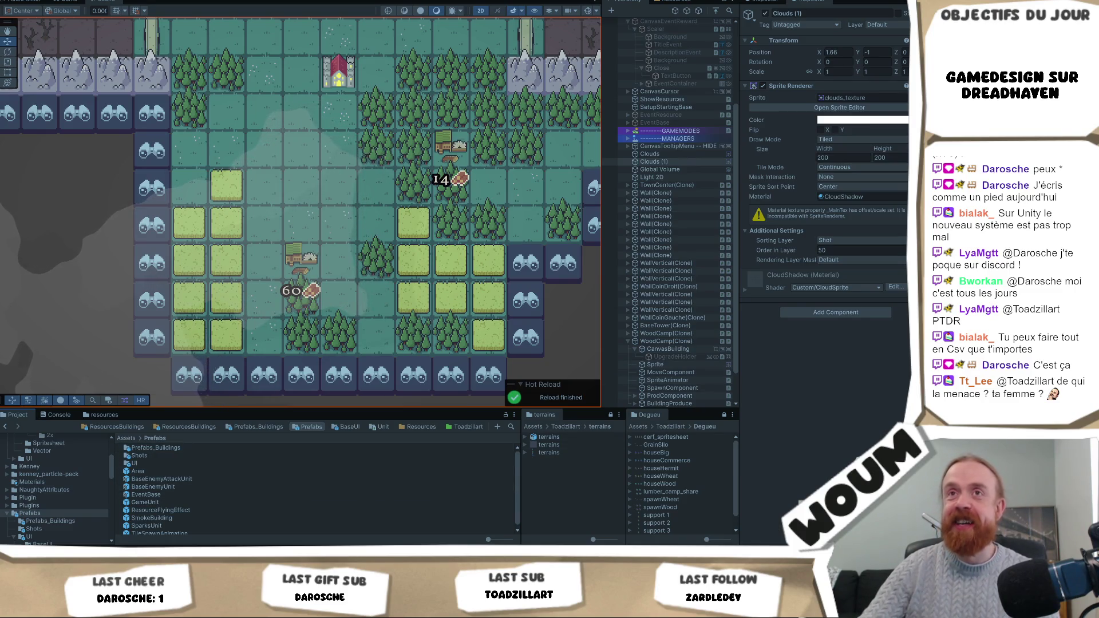
scroll(170, 520, "down", 1)
scroll(172, 470, "up", 1)
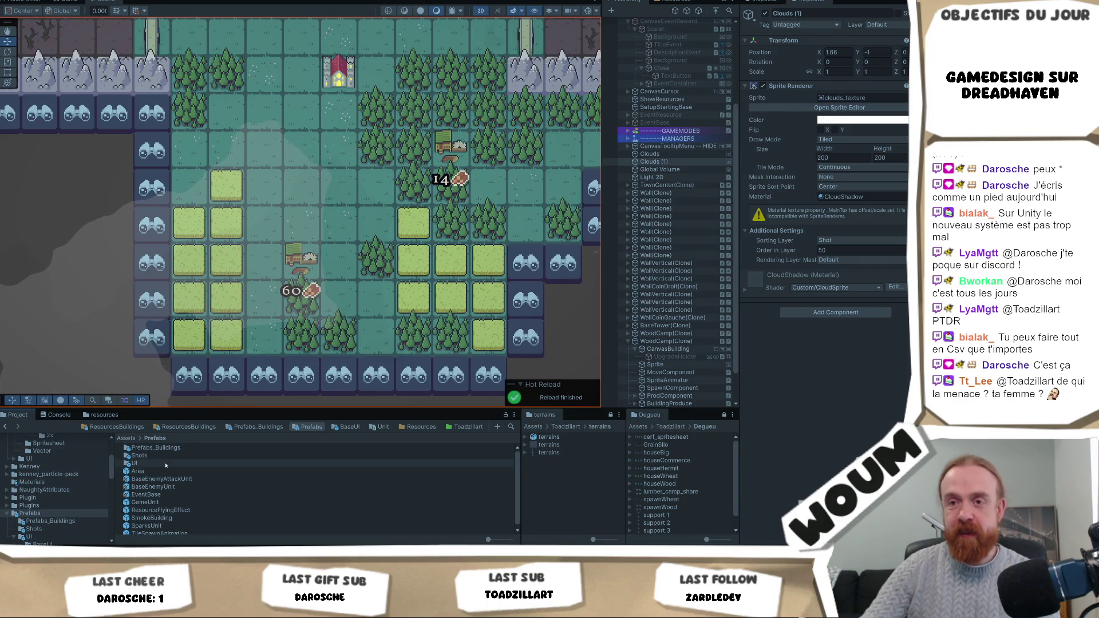
double_click(140, 463)
scroll(186, 530, "up", 2)
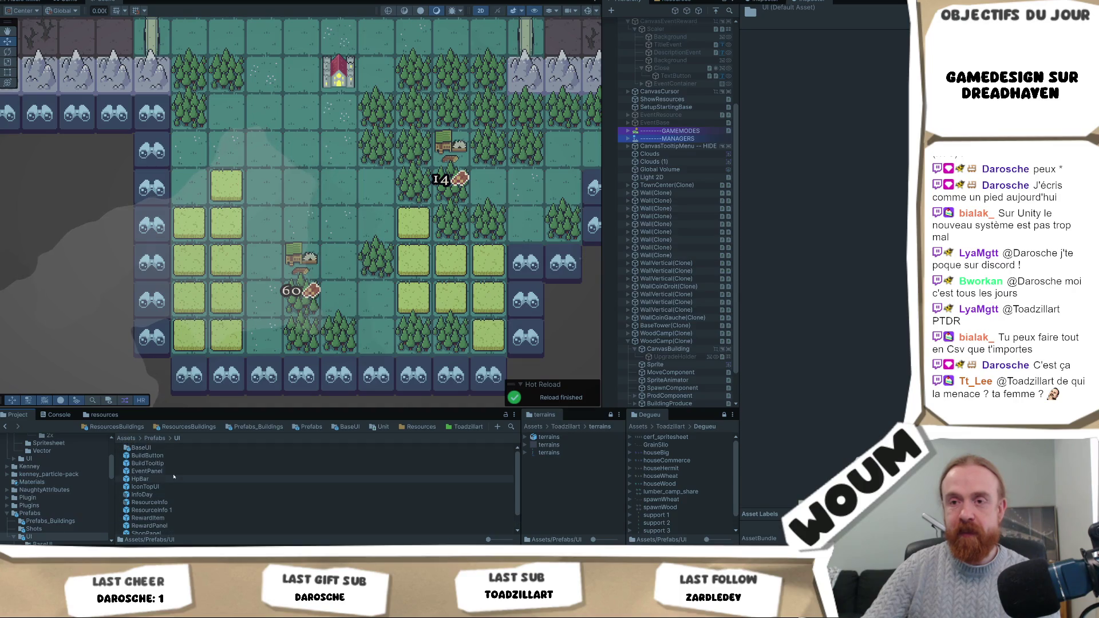
Step: Select WoodCamp(Clone)'s UpgradeHolder and open the UpgradeHolder_BuildingUpgradeItem prefab
left_click(666, 341)
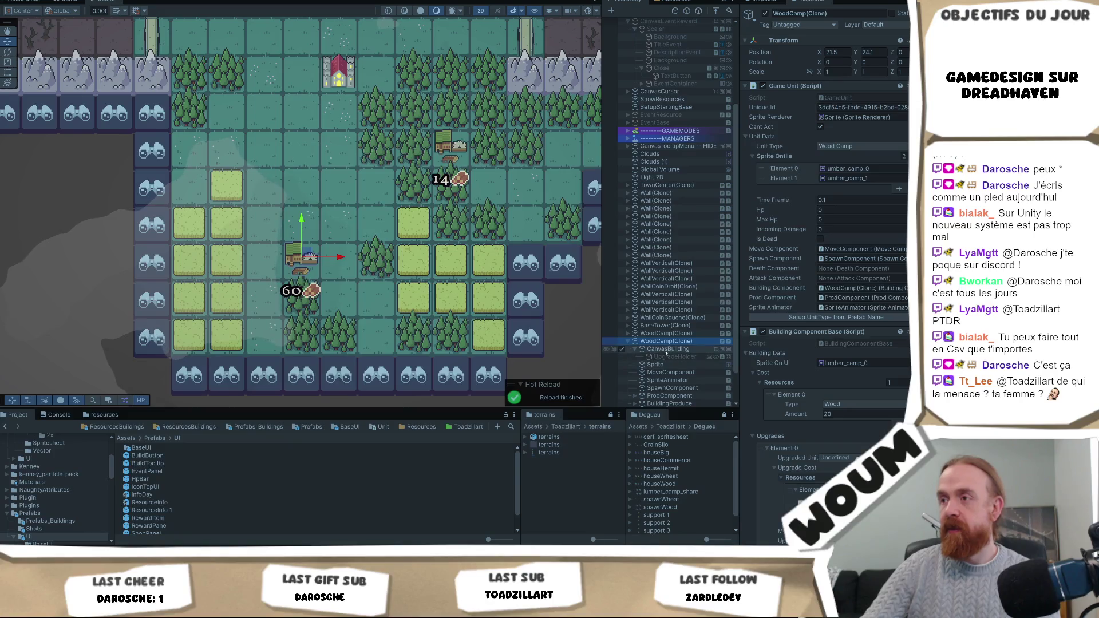
left_click(664, 349)
key("Down")
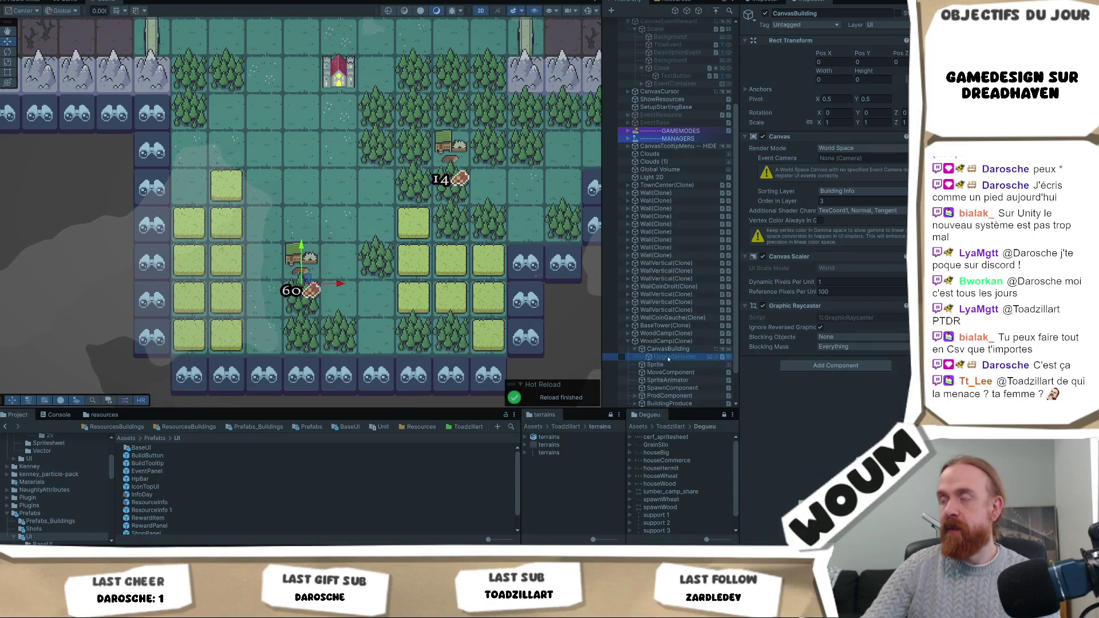
double_click(872, 283)
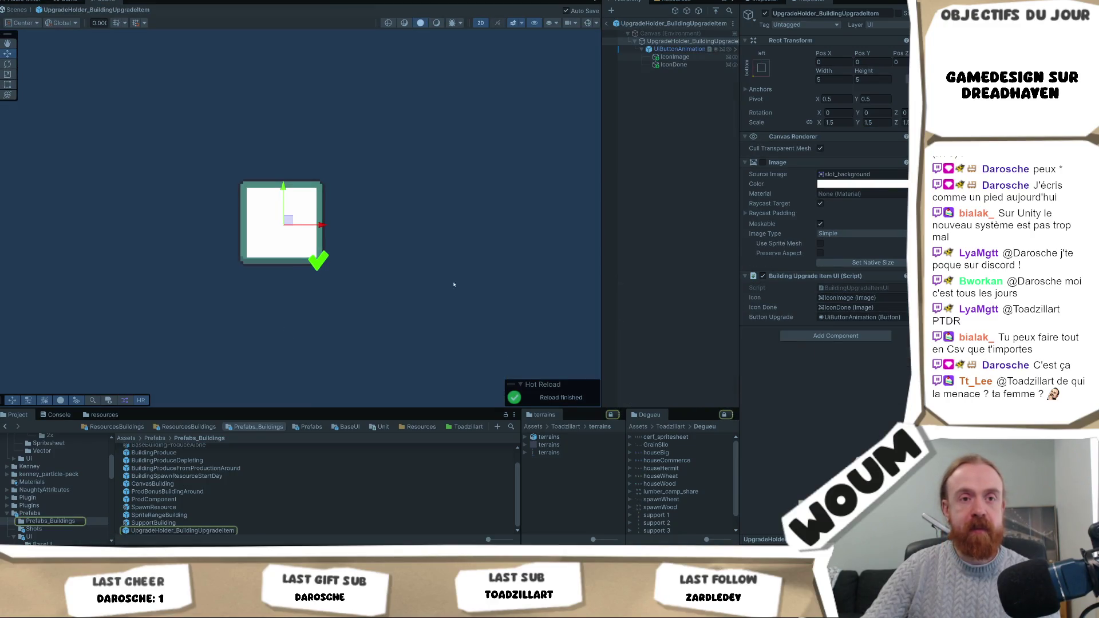
Step: Set the IconDone checkmark's scale to 1 and its size to 1×1
left_click(673, 64)
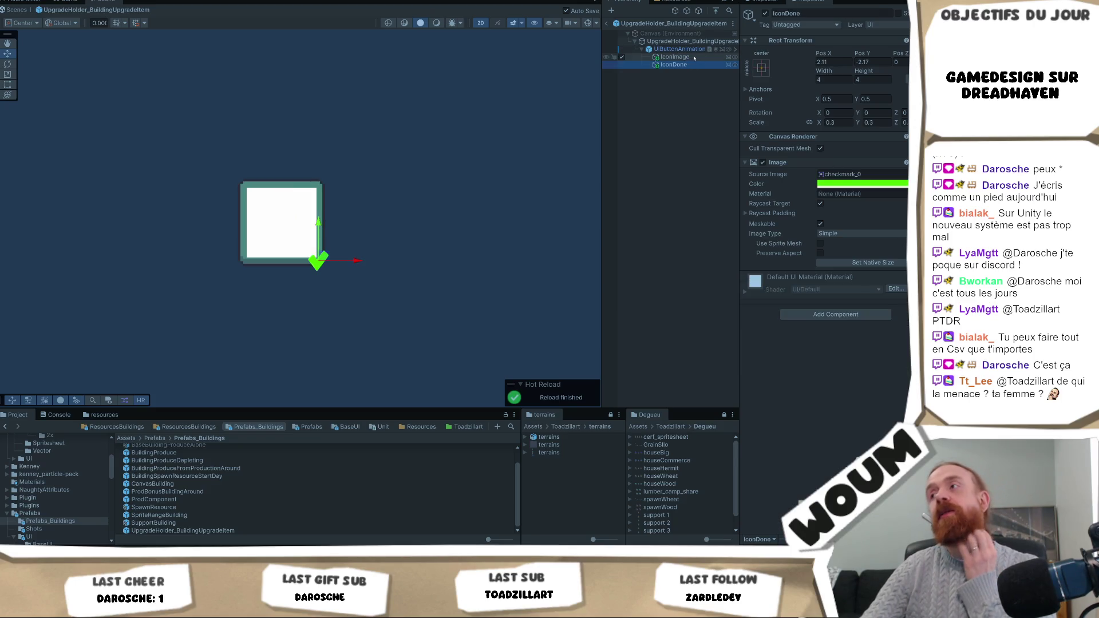
left_click(838, 122)
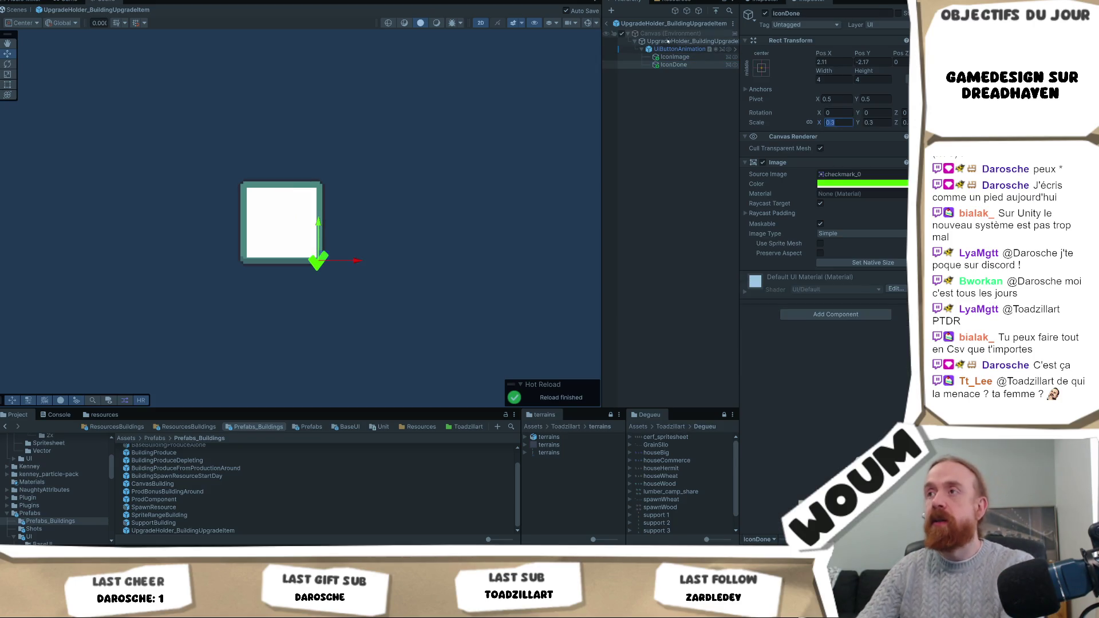
type("1")
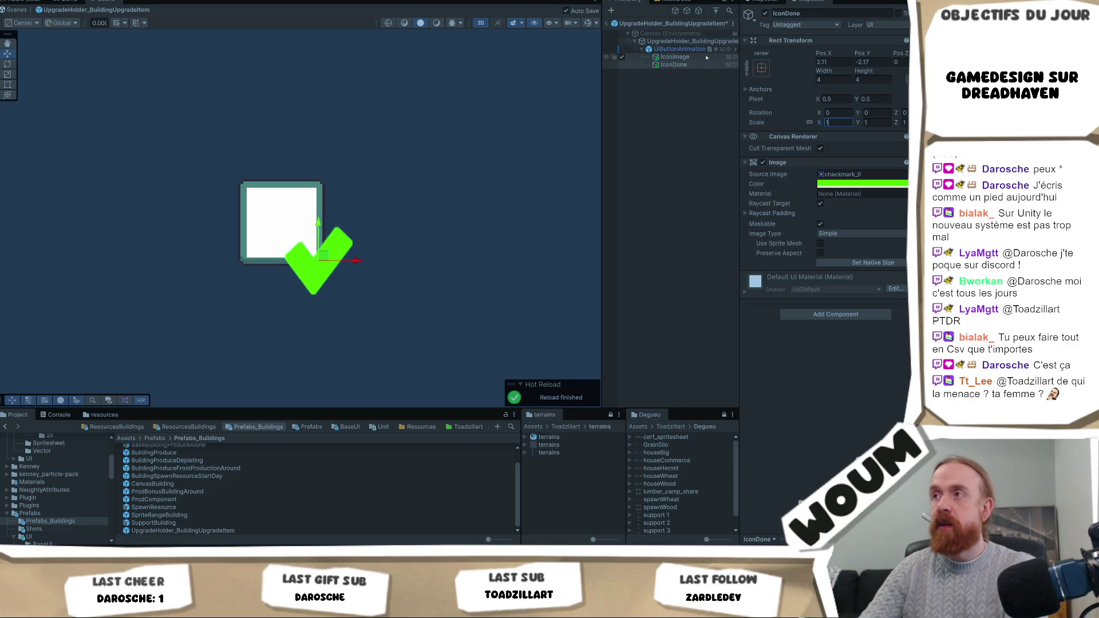
type("1")
left_click(870, 81)
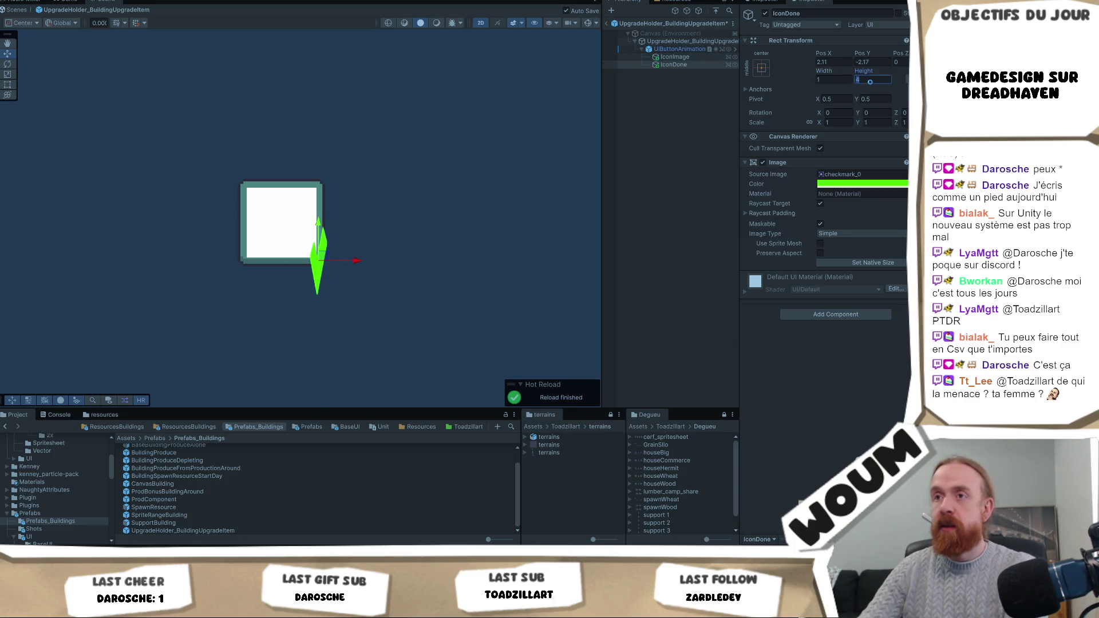
type("1")
Step: Review IconImage and UIButtonAnimation, reselect IconDone, and run the game
left_click(665, 58)
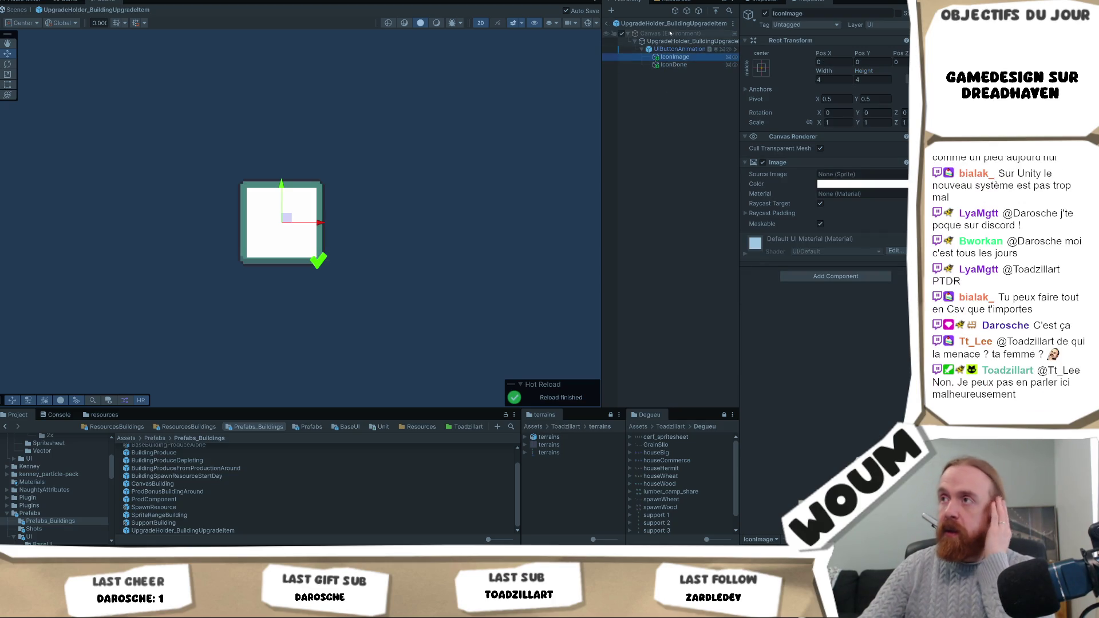
left_click(670, 49)
left_click(682, 64)
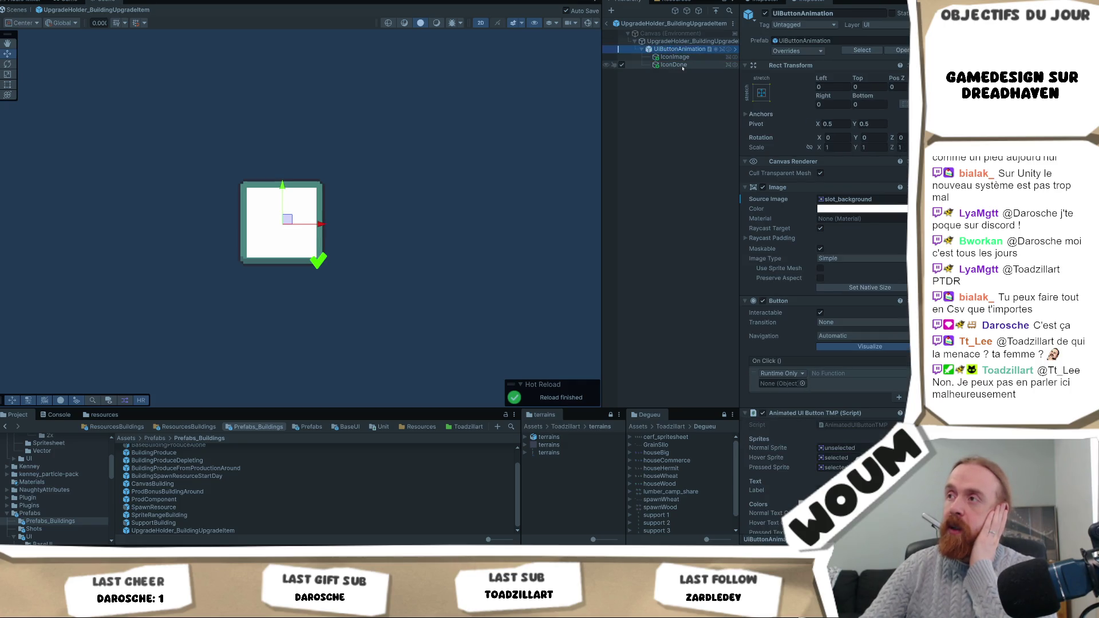
left_click(67, 3)
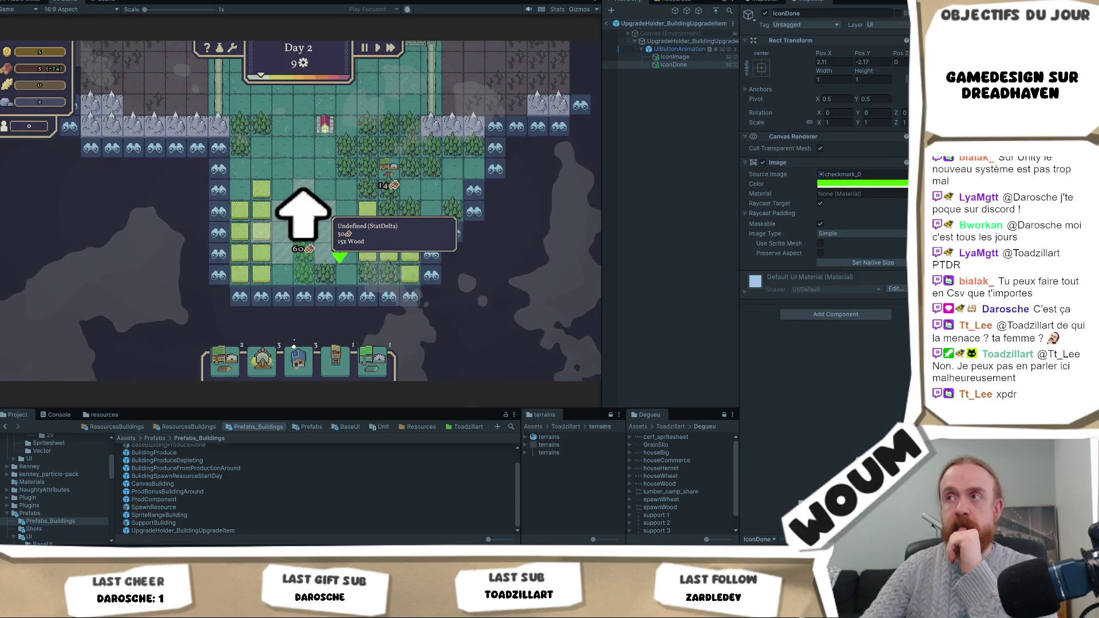
Step: Resize the IconImage arrow to 1×1
left_click(675, 56)
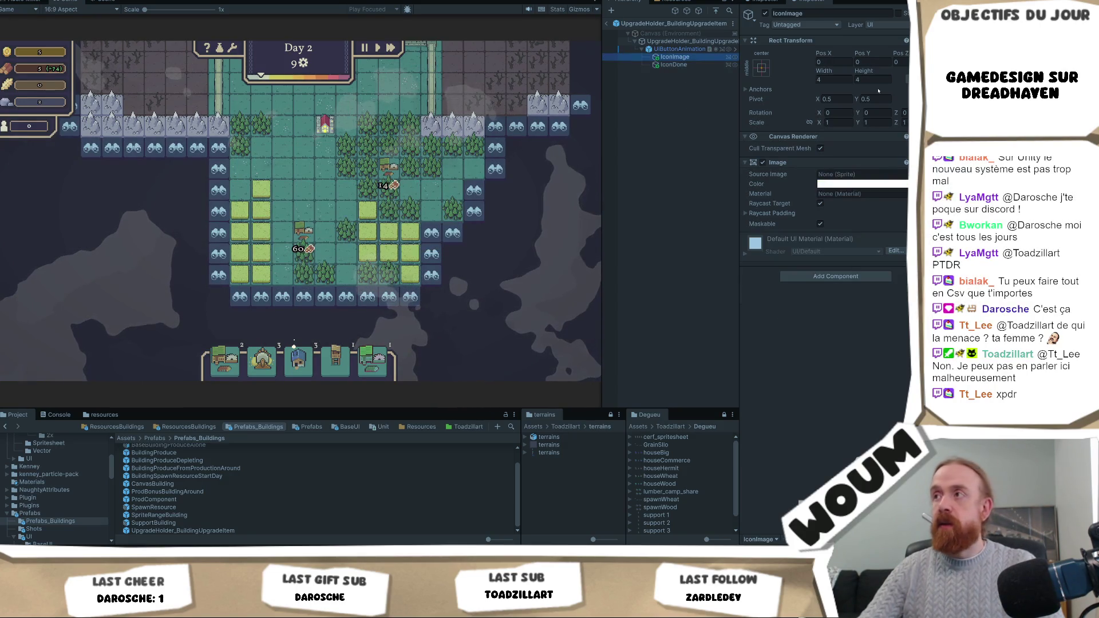
left_click(835, 80)
type("1")
key("Tab")
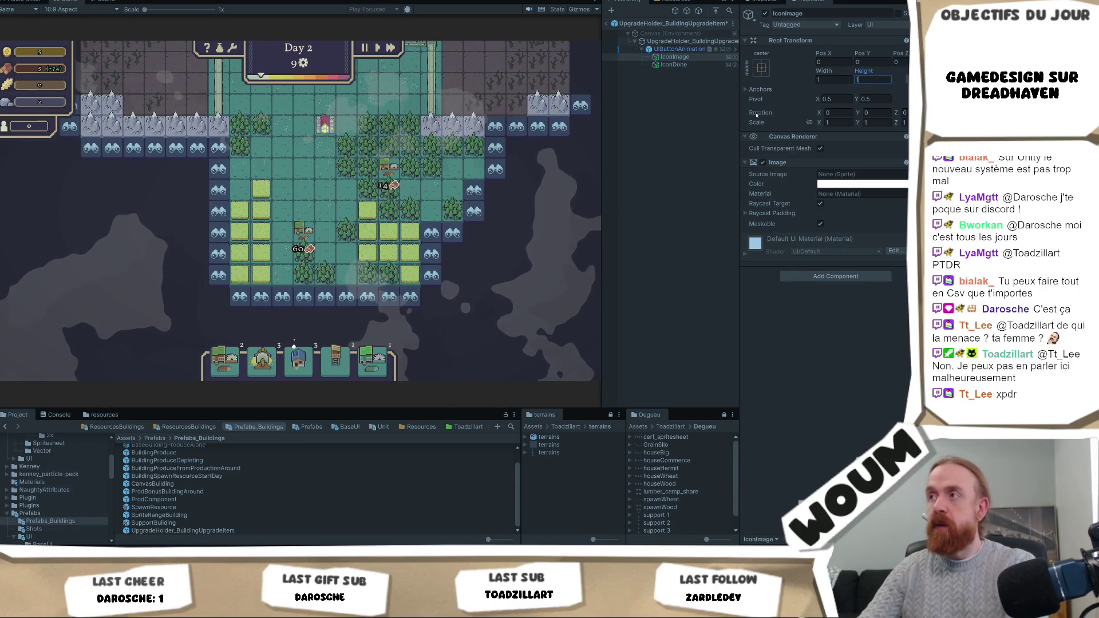
type("1")
key("Return")
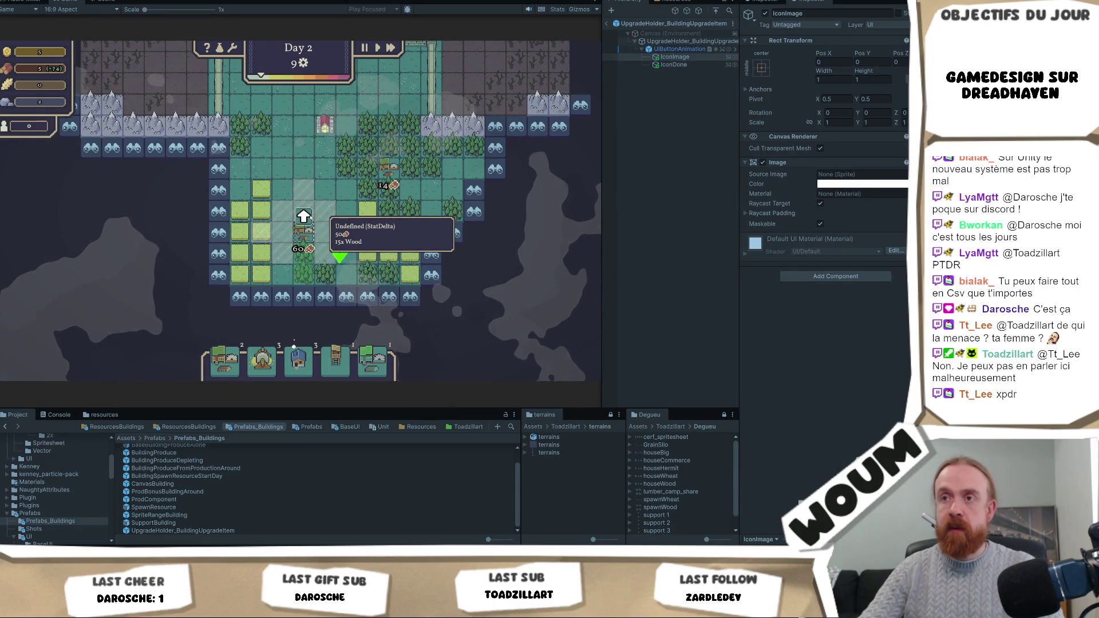
Step: Reduce the upgrade item root's scale from 1.5 to 1
left_click(678, 41)
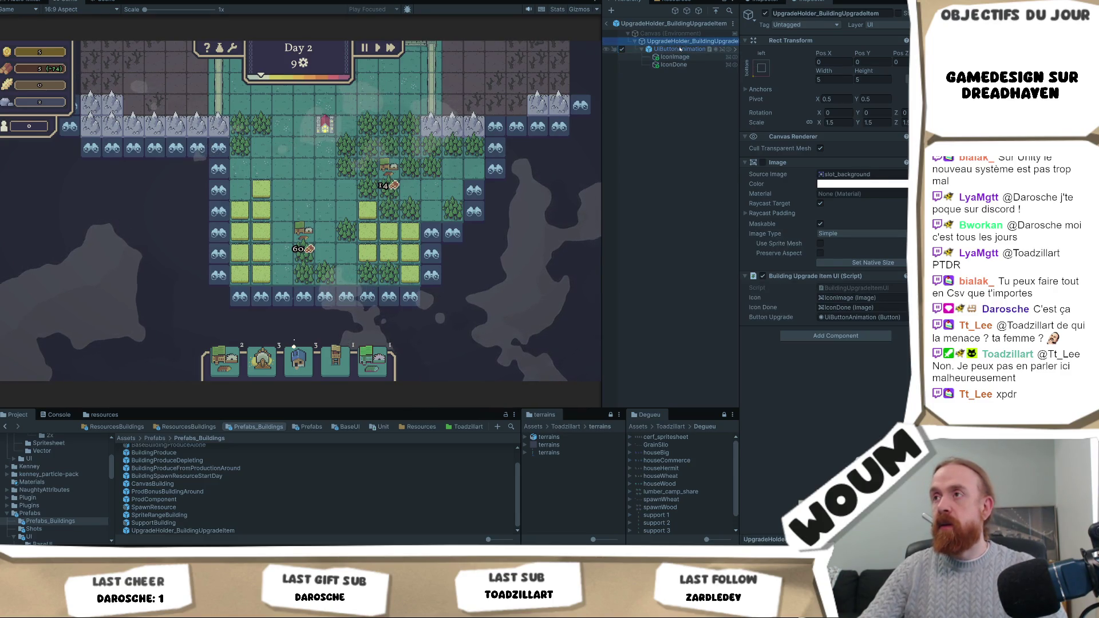
left_click(680, 50)
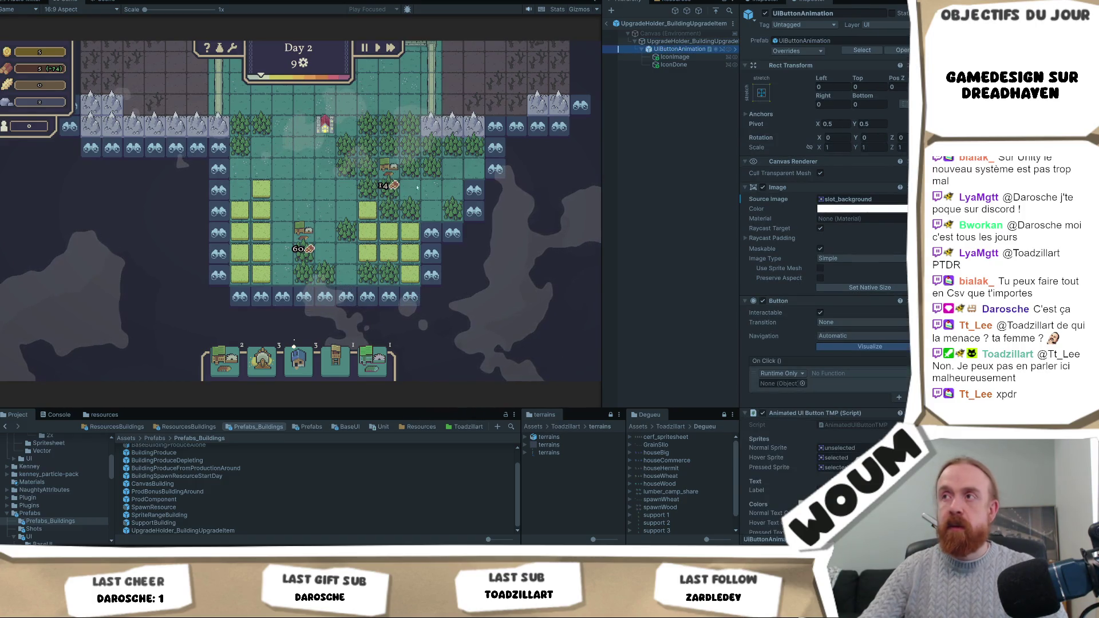
left_click(679, 42)
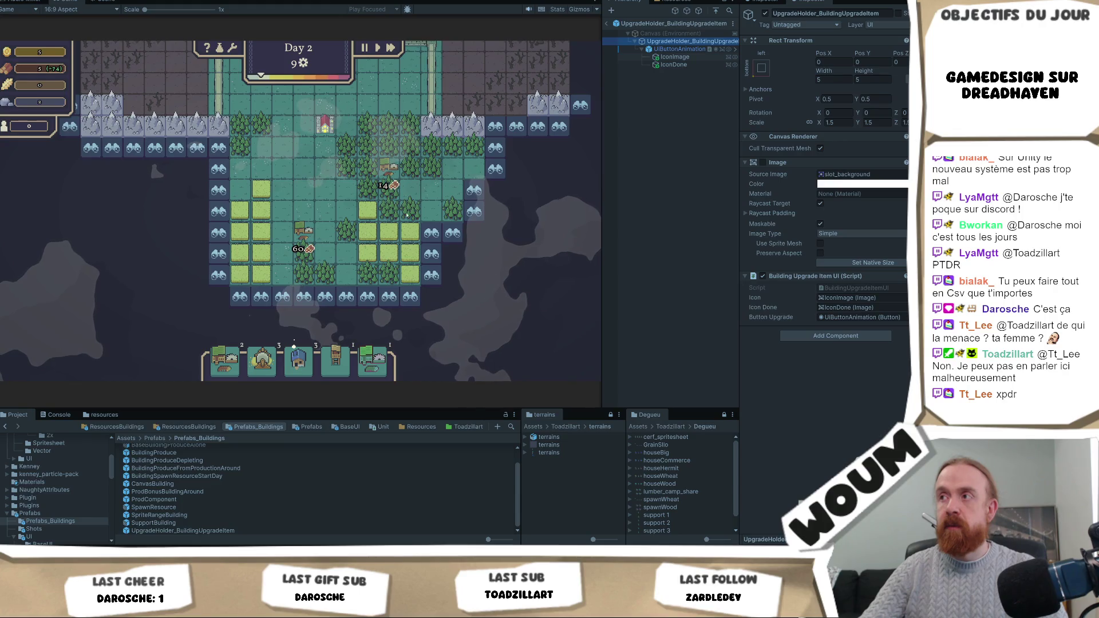
left_click(837, 122)
type("1")
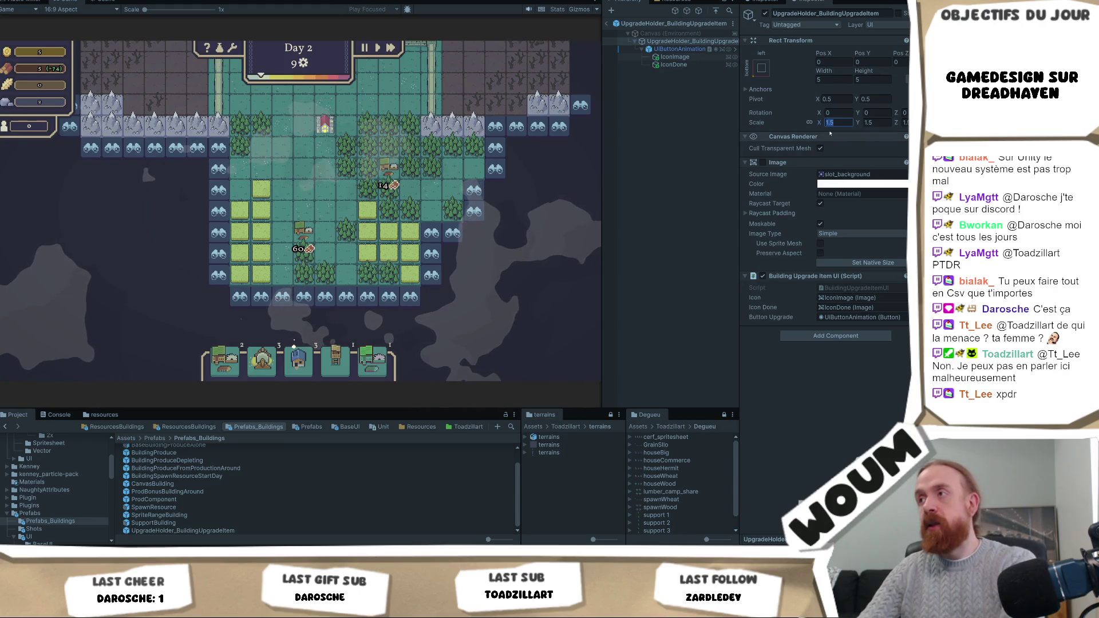
left_click(303, 231)
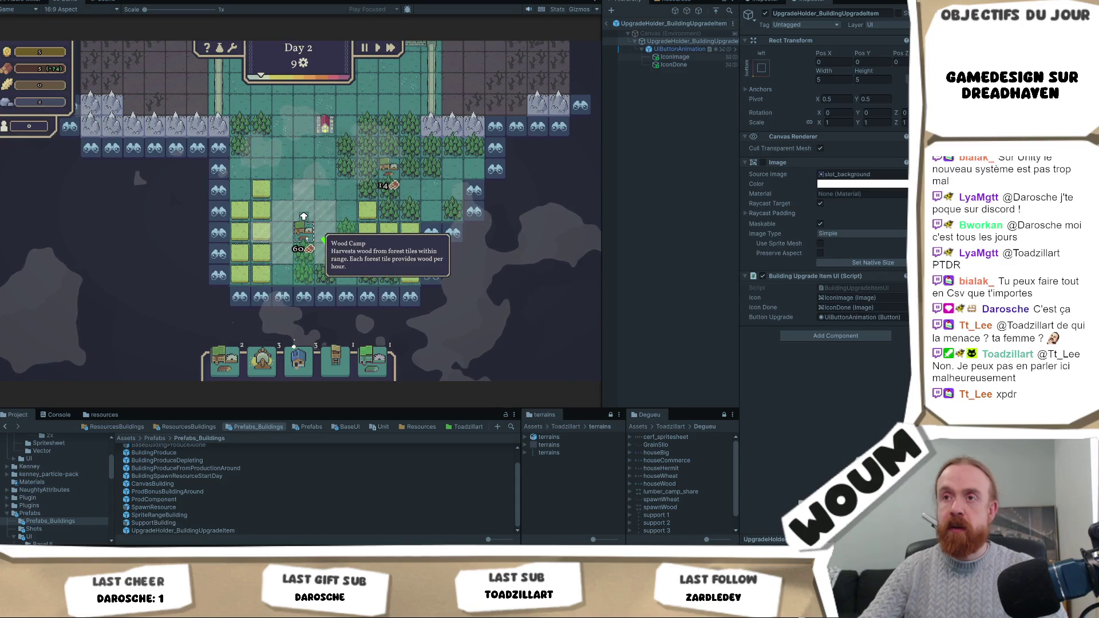
Step: Move the IconDone checkmark to position 0, 0 and scale it to 0.2
left_click(674, 64)
left_click(832, 62)
type("0")
key("Tab")
type("0")
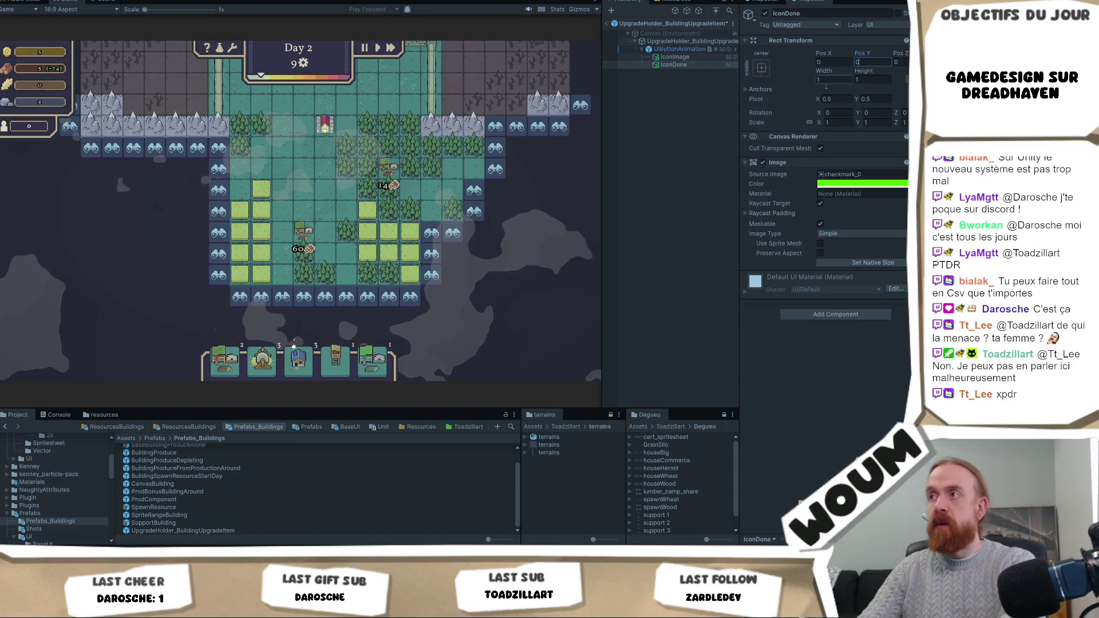
left_click(303, 232)
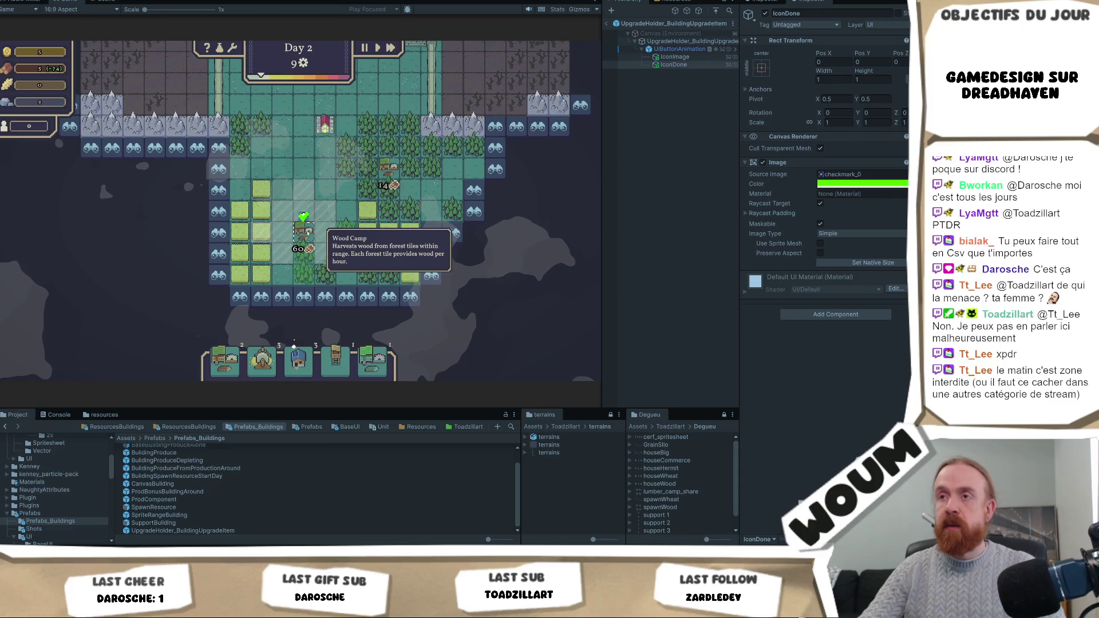
left_click(836, 122)
type("0.2")
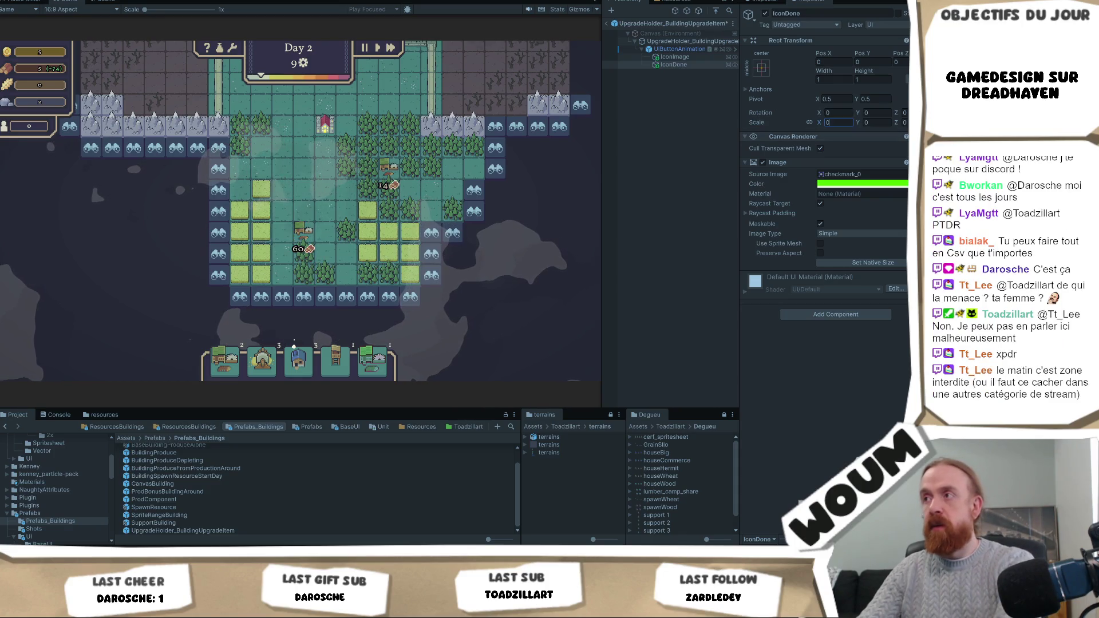
left_click(303, 232)
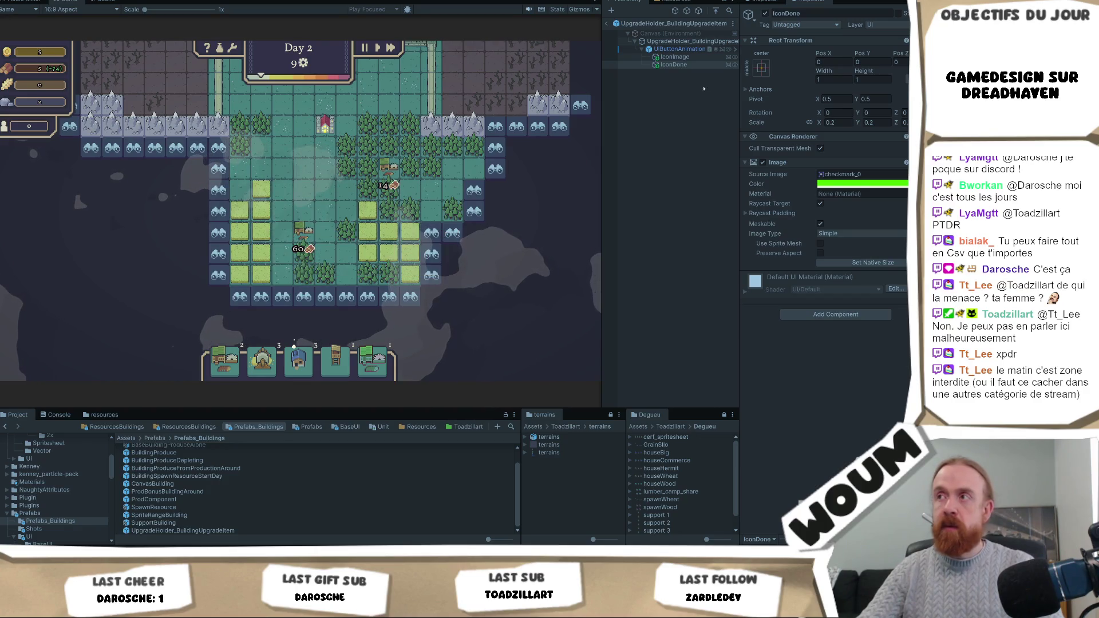
Step: Anchor the checkmark to the bottom-right corner and stop the game
left_click(761, 68)
left_click(837, 186)
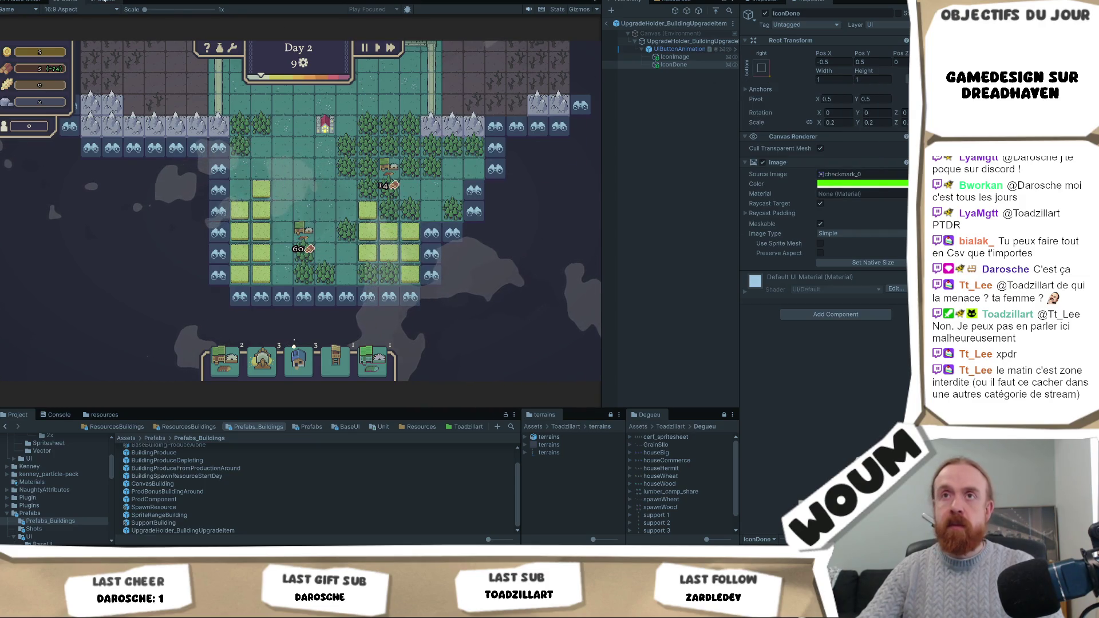
key("ctrl+p")
scroll(331, 238, "up", 3)
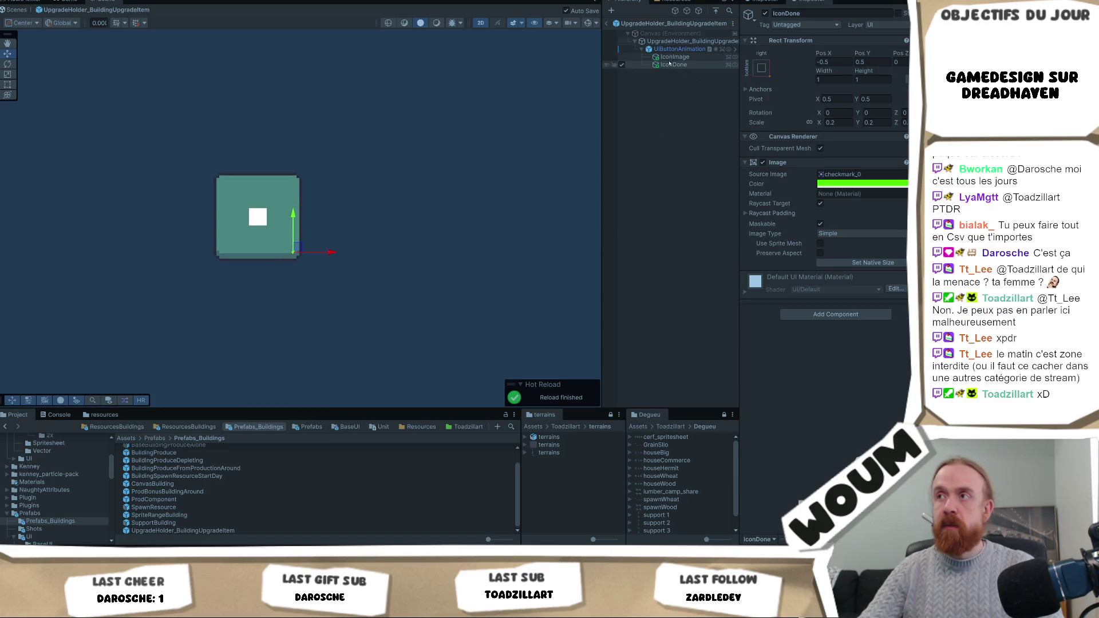
Step: Exit prefab mode and play the game to test the upgrade slot
left_click(680, 41)
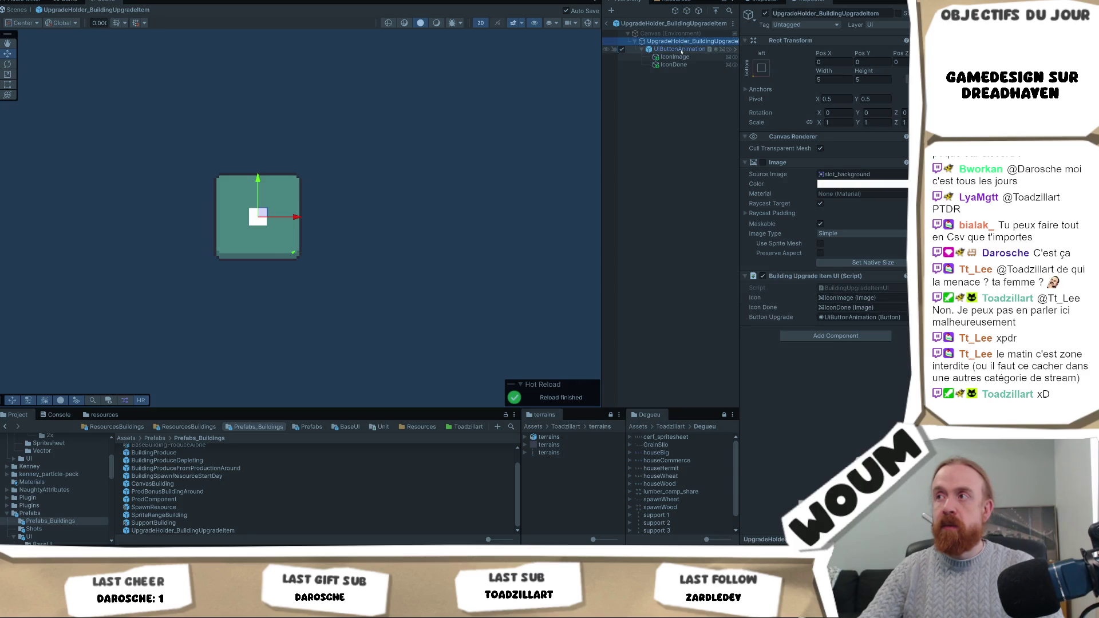
left_click(680, 50)
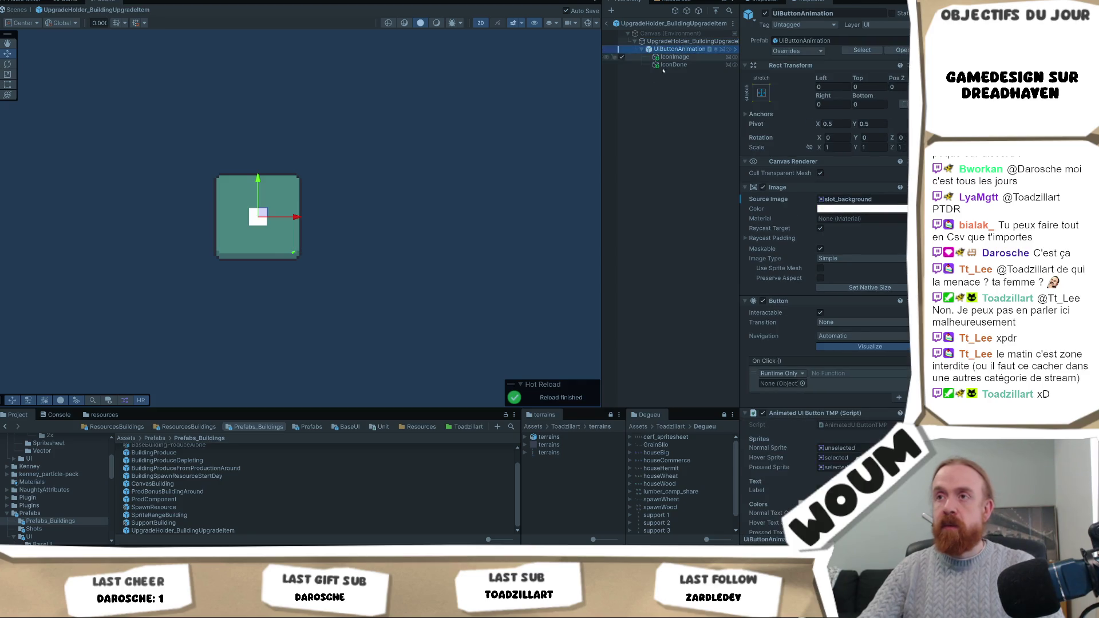
left_click(700, 64)
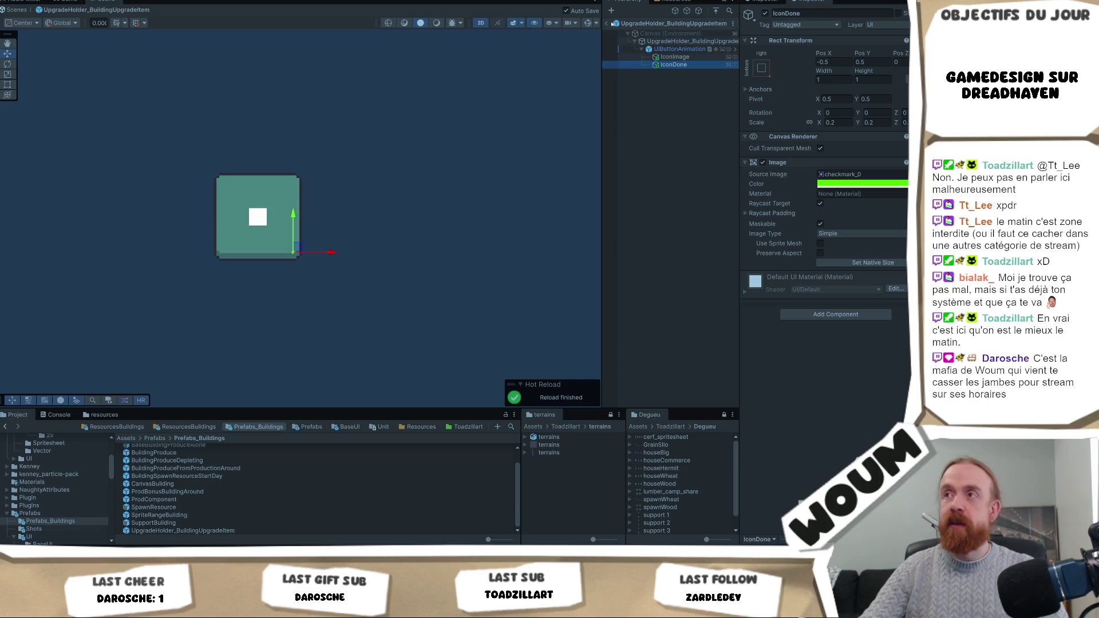
left_click(608, 24)
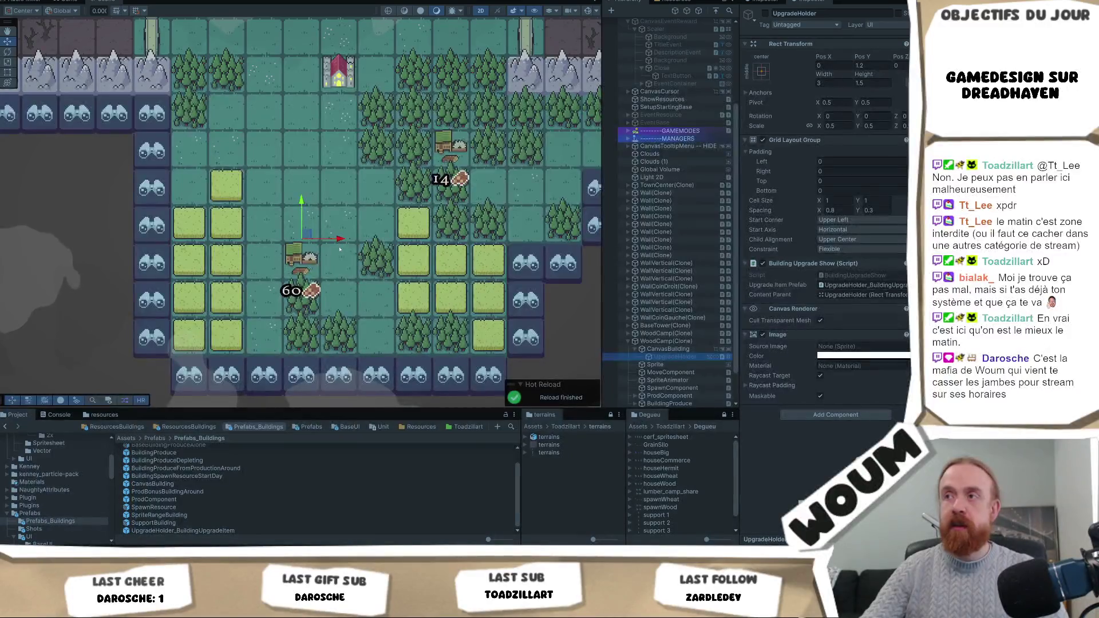
key("ctrl+p")
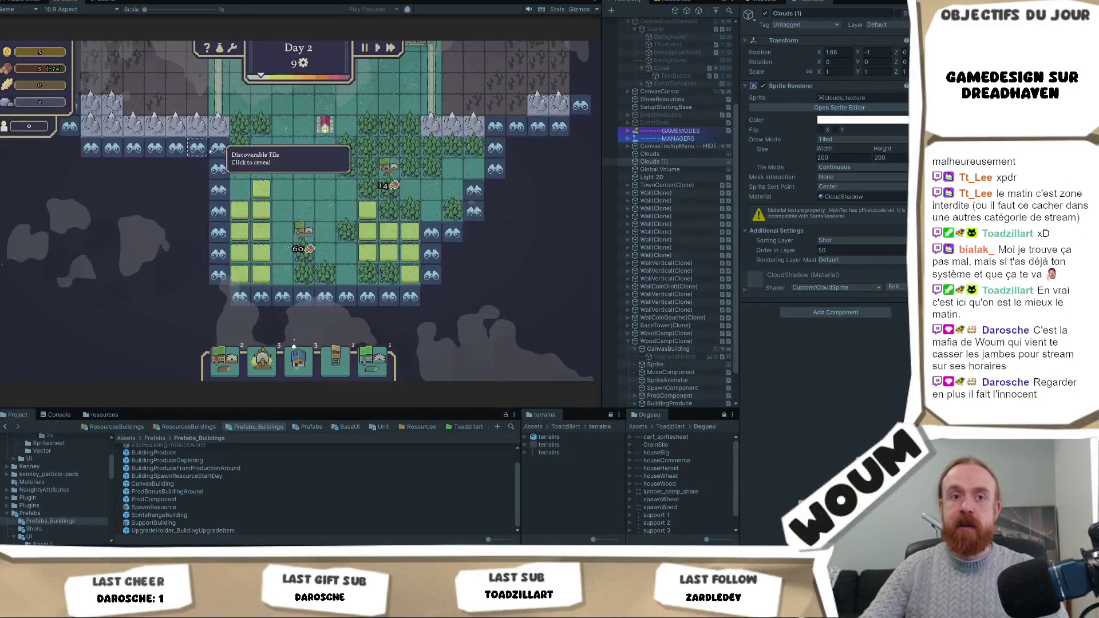
mouse_move(303, 235)
scroll(312, 241, "up", 3)
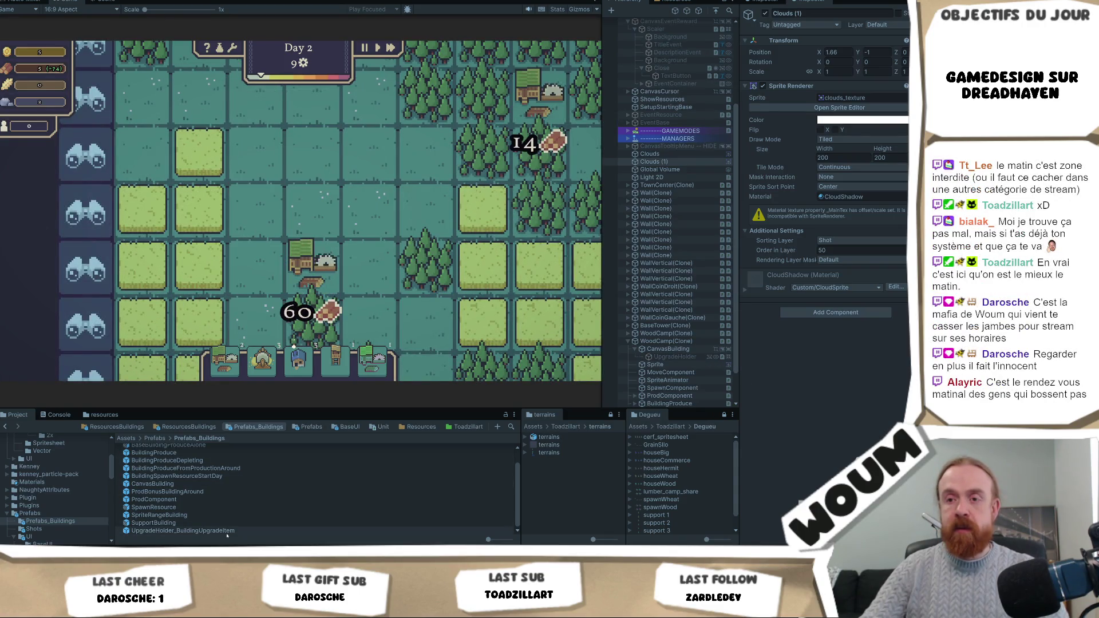
Step: Reopen the upgrade item prefab and set IconDone to scale 0.4 at position -1, -1
double_click(287, 531)
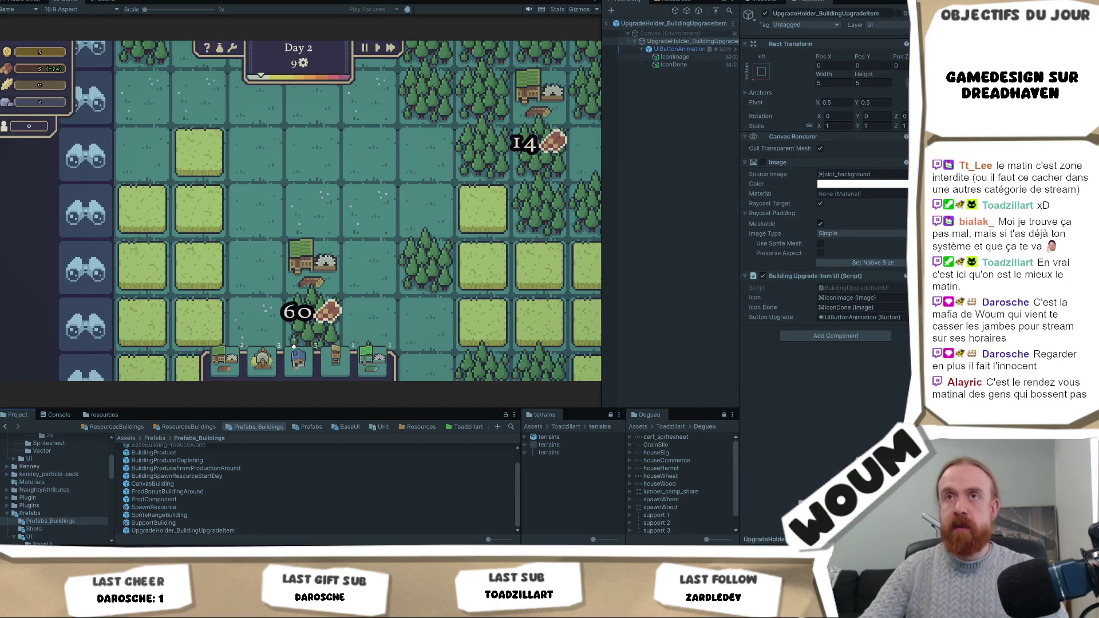
left_click(103, 3)
left_click(673, 64)
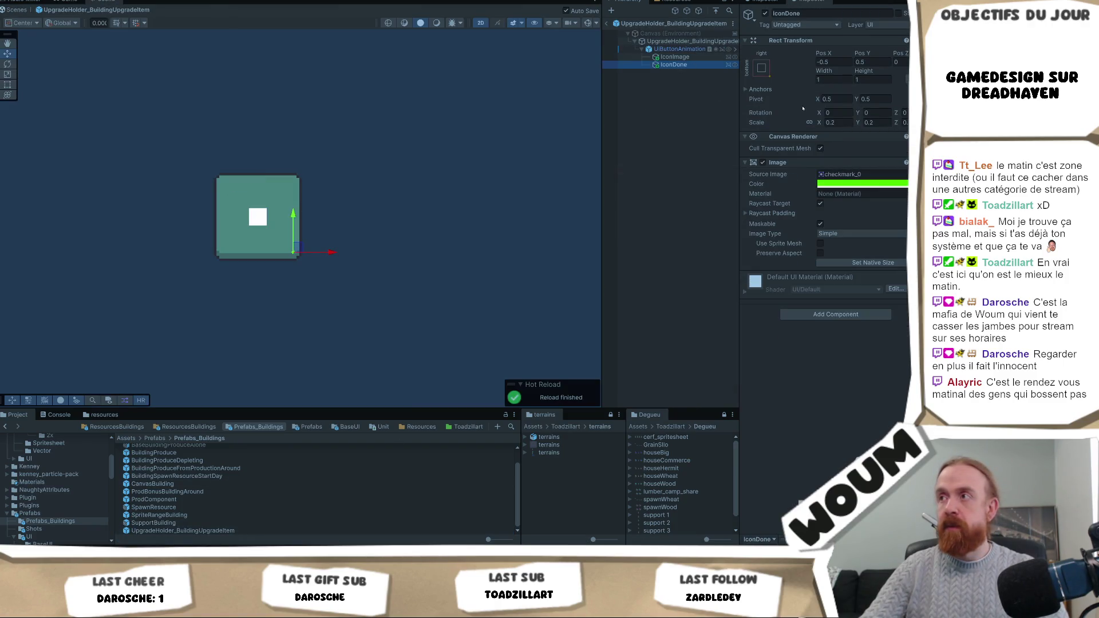
left_click(837, 122)
type("0.4")
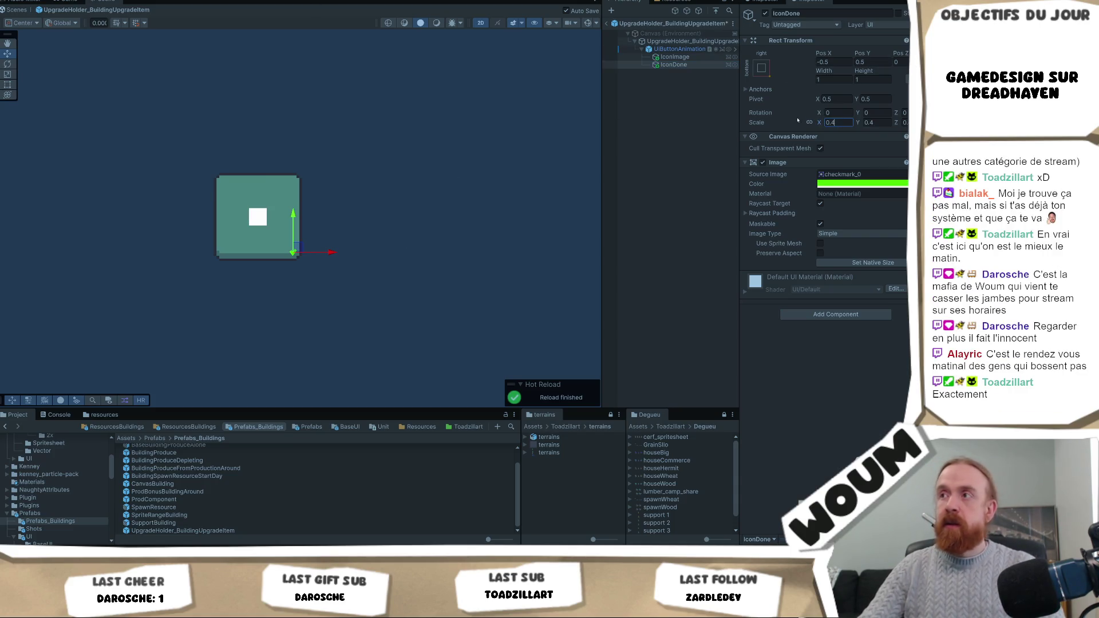
type("1")
key("Tab")
type("-1")
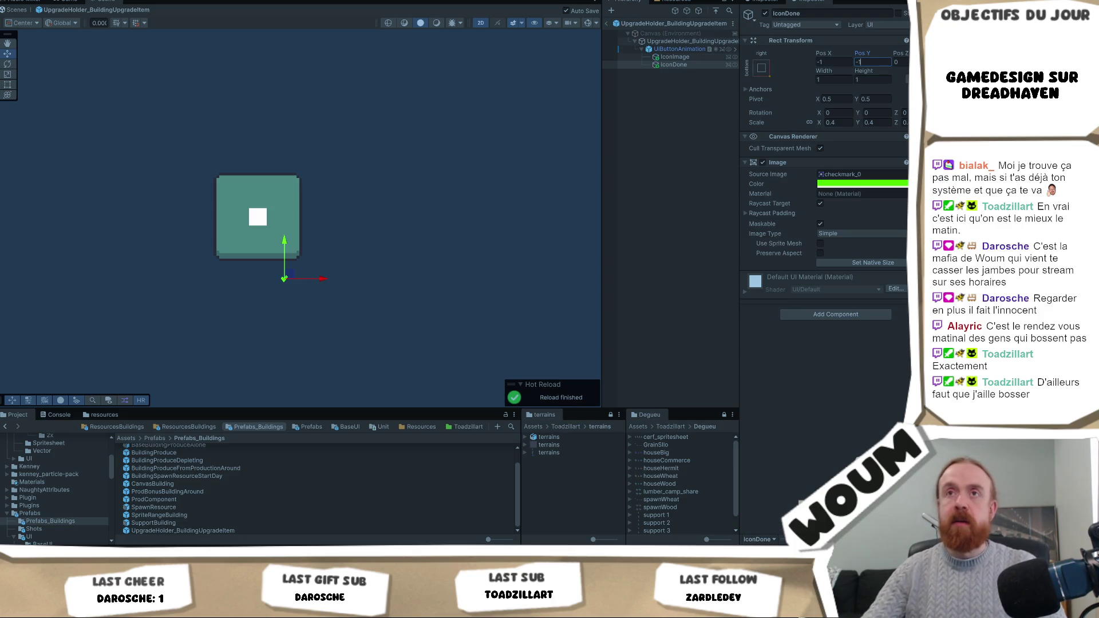
left_click(73, 2)
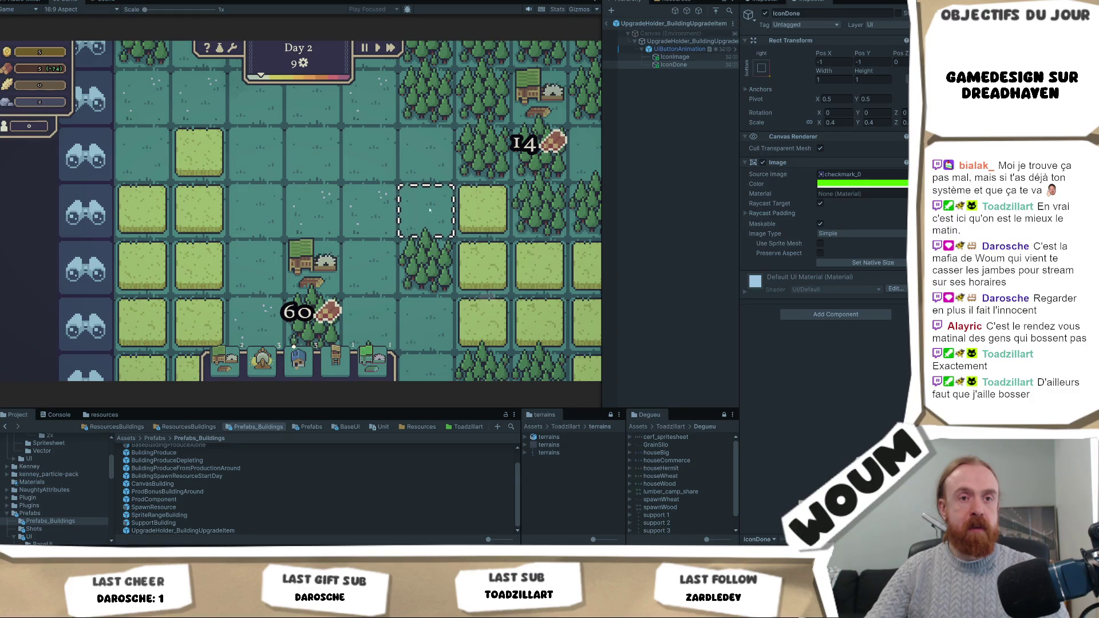
Step: Try the checkmark at position -0.5, 0.5, then drag X toward -0.82
mouse_move(319, 278)
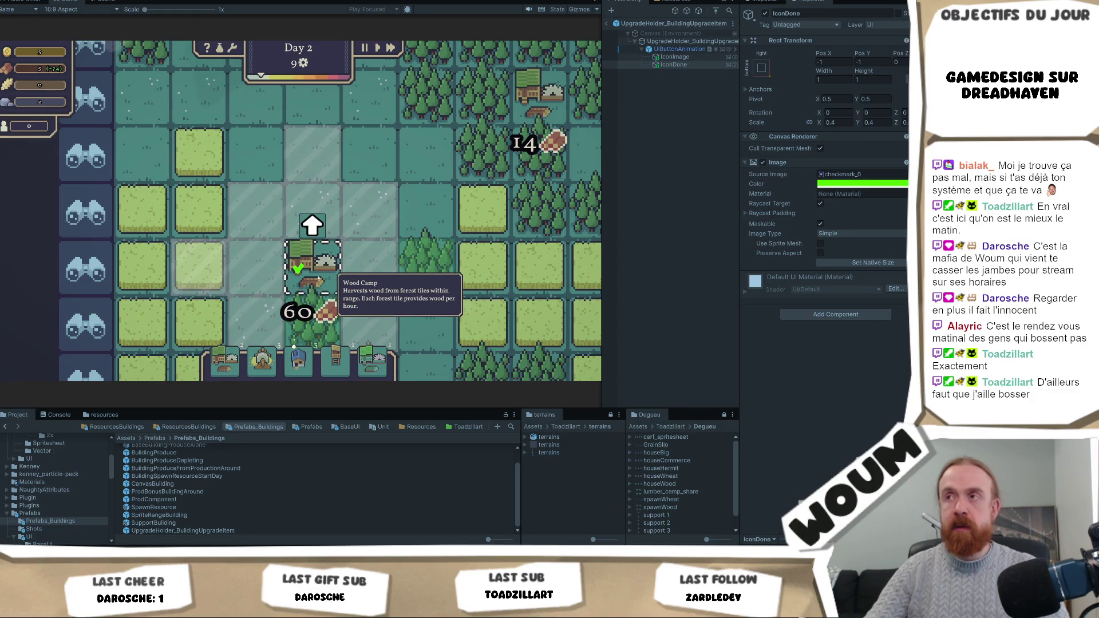
type("-0.5")
left_click(870, 61)
type("0.5")
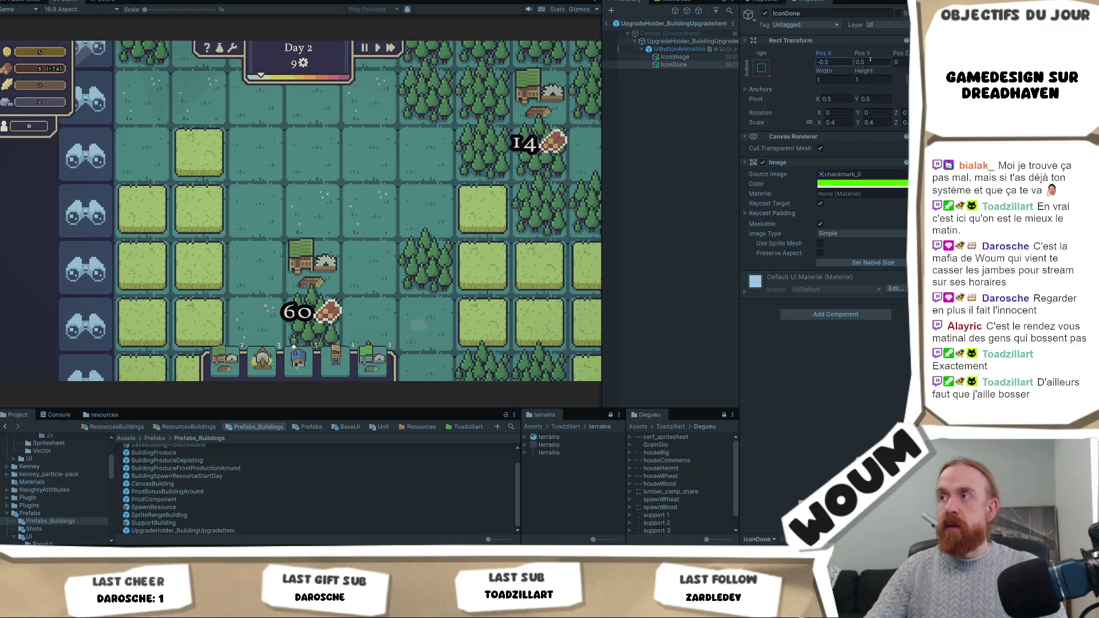
left_click(395, 223)
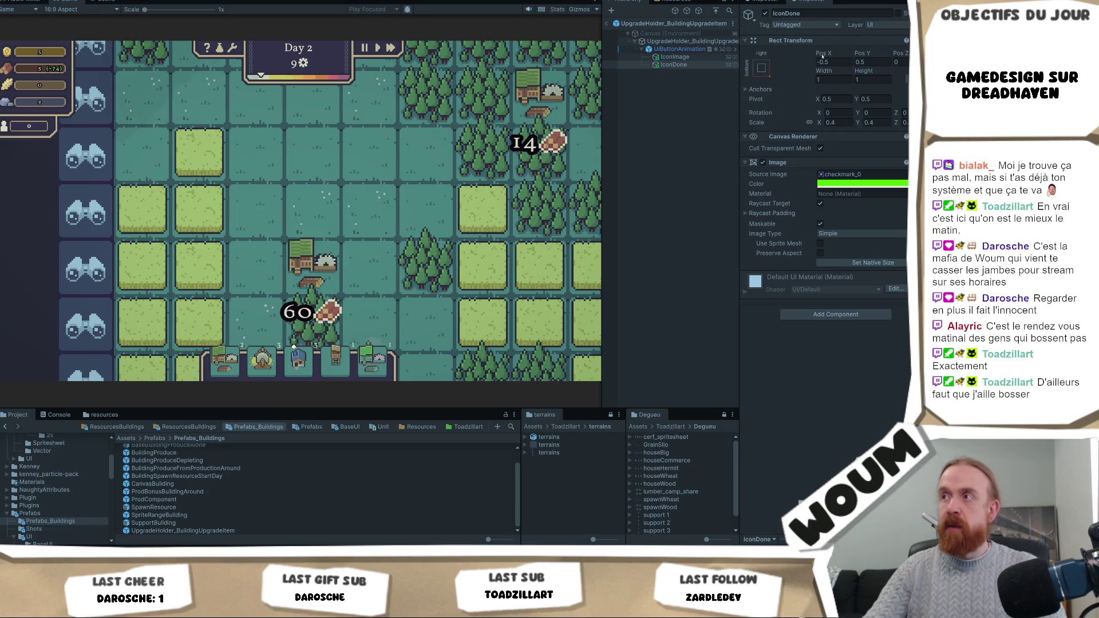
left_click_drag(822, 54, 814, 55)
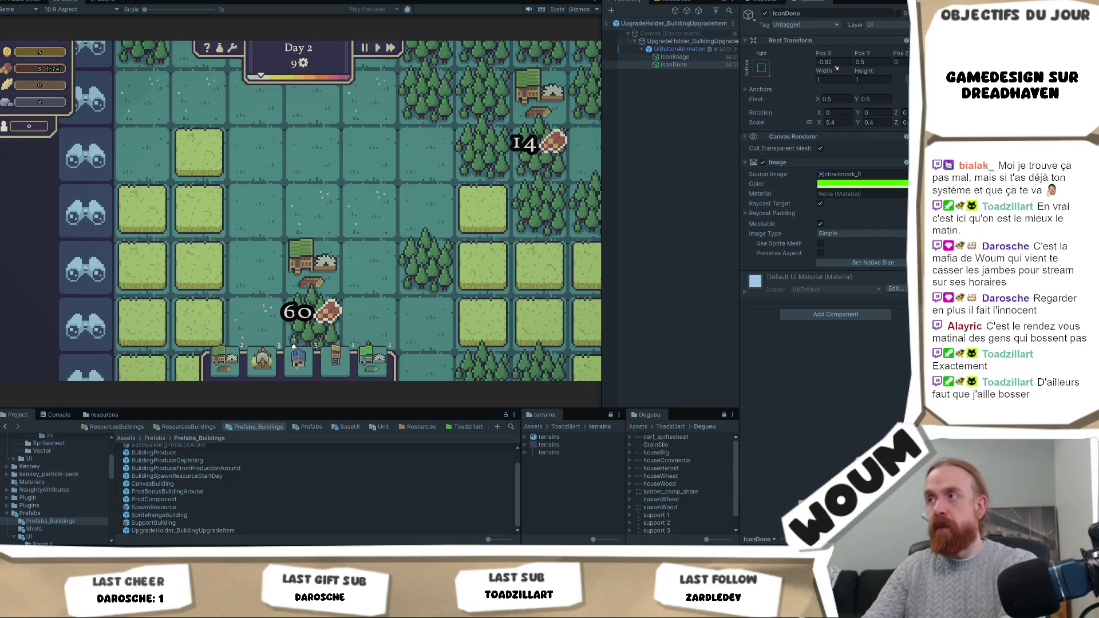
Step: Settle the checkmark's position at -0.0999999, 0.0999999
mouse_move(319, 275)
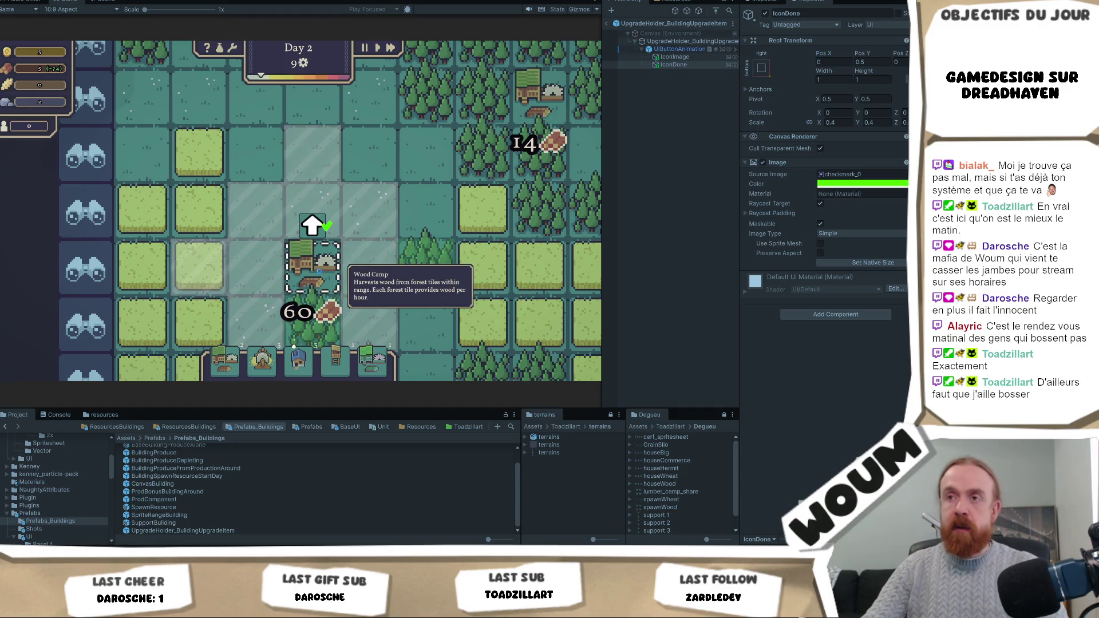
key("Tab")
type("0")
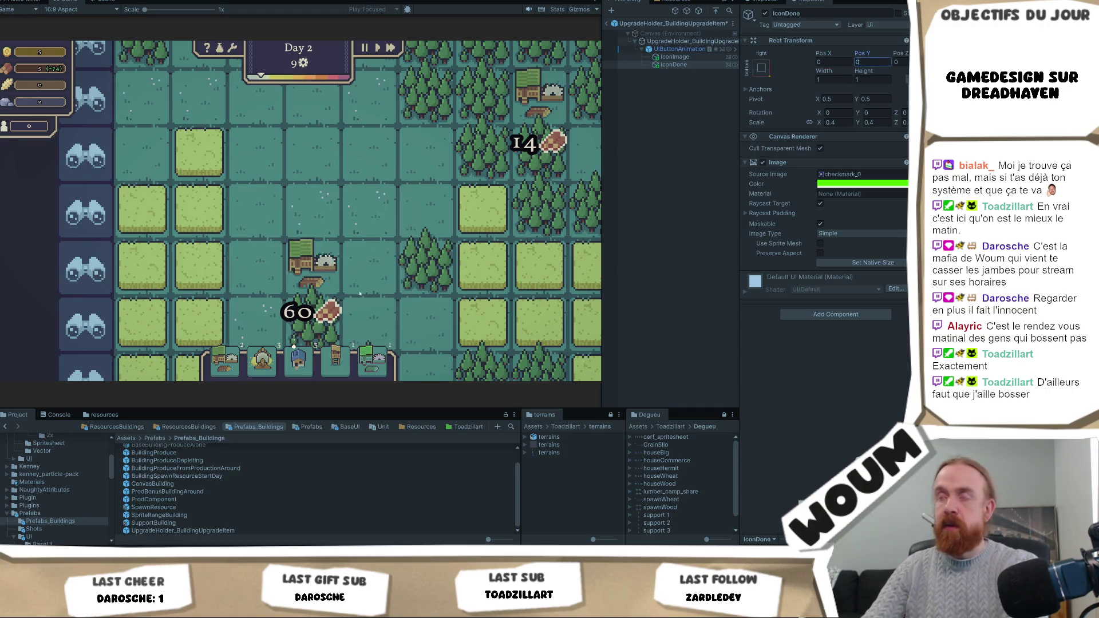
key("Return")
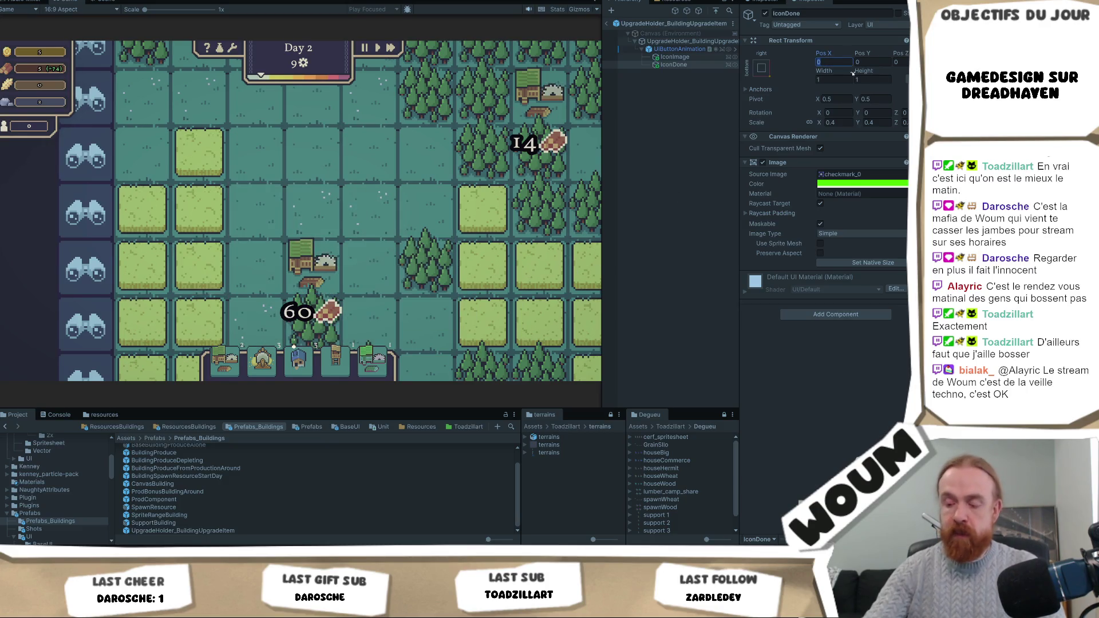
type("-0.1")
key("Tab")
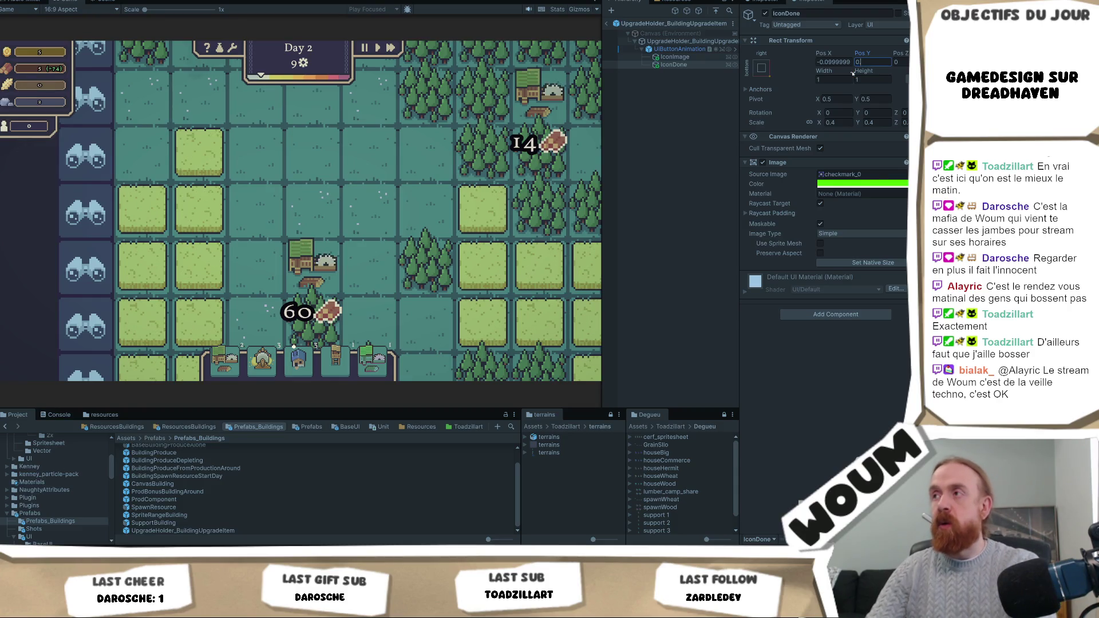
type(".1")
left_click(831, 61)
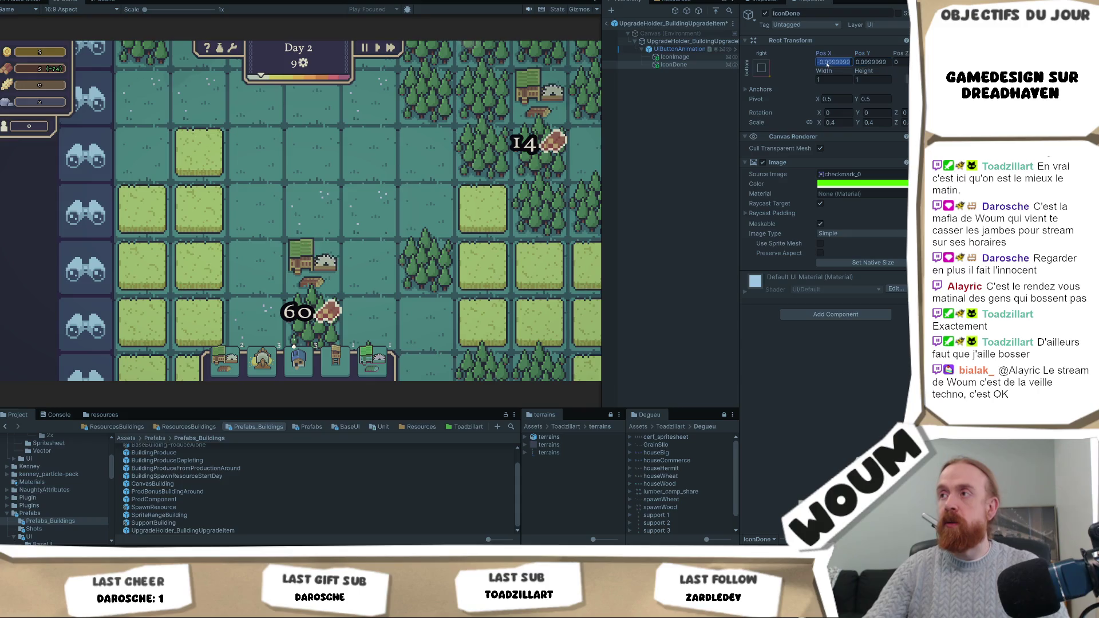
Step: Select the Wood Camp in the game to preview the tick beside the arrow
left_click(316, 277)
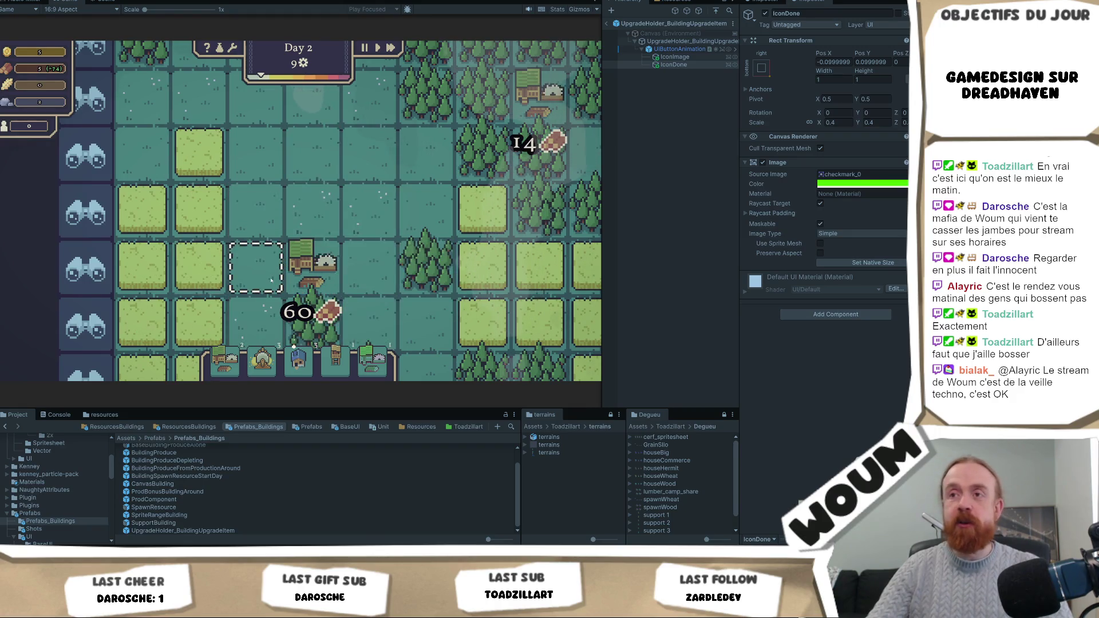
scroll(271, 280, "down", 5)
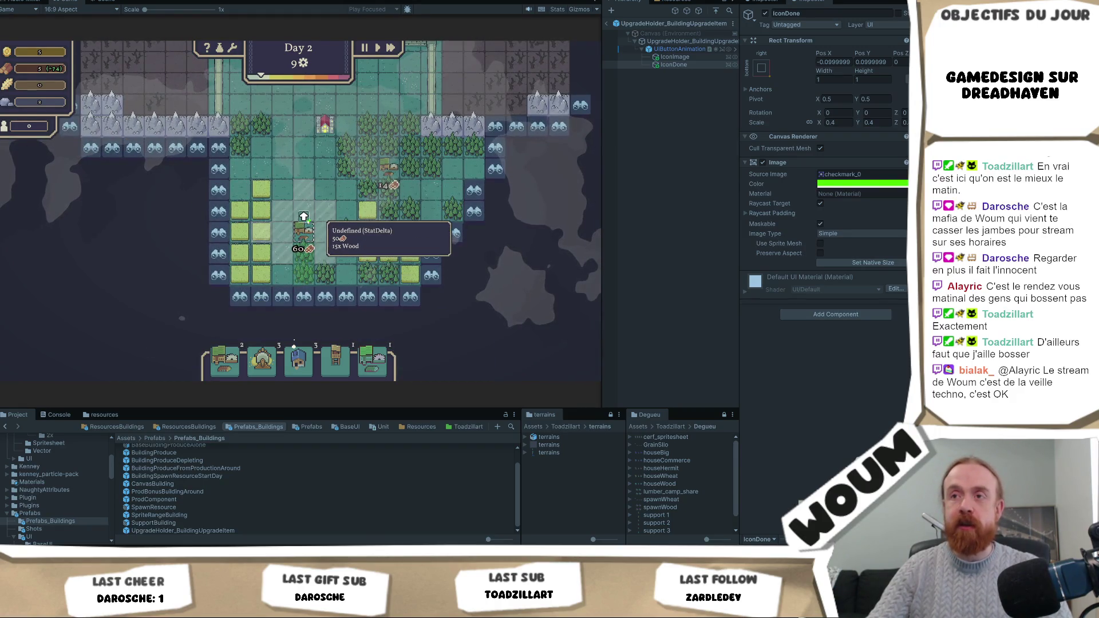
scroll(303, 228, "up", 5)
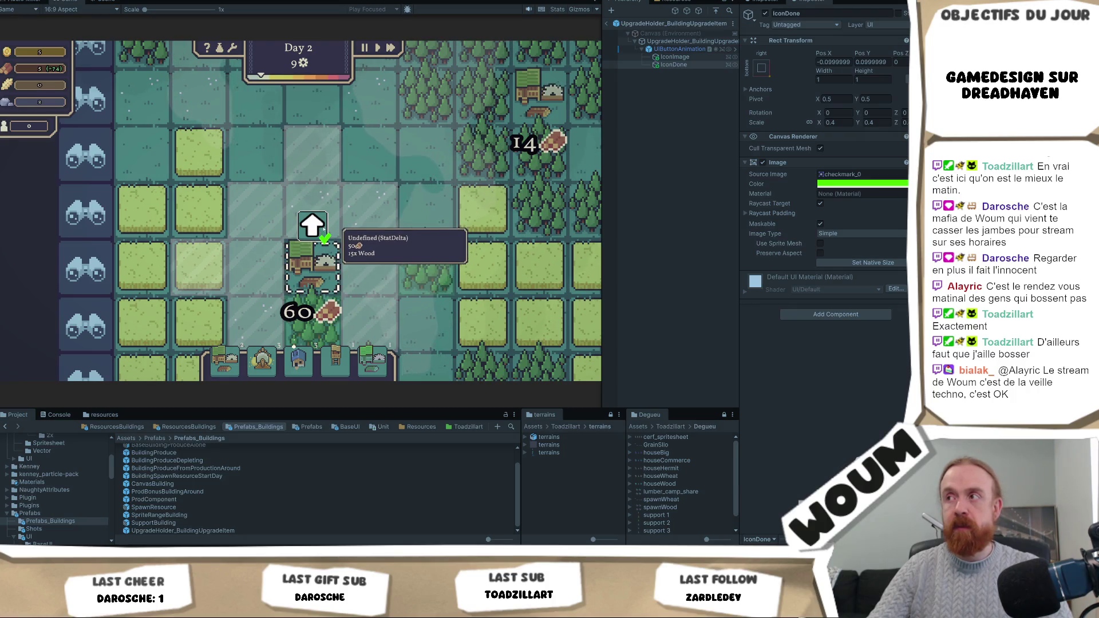
scroll(312, 226, "down", 5)
mouse_move(316, 221)
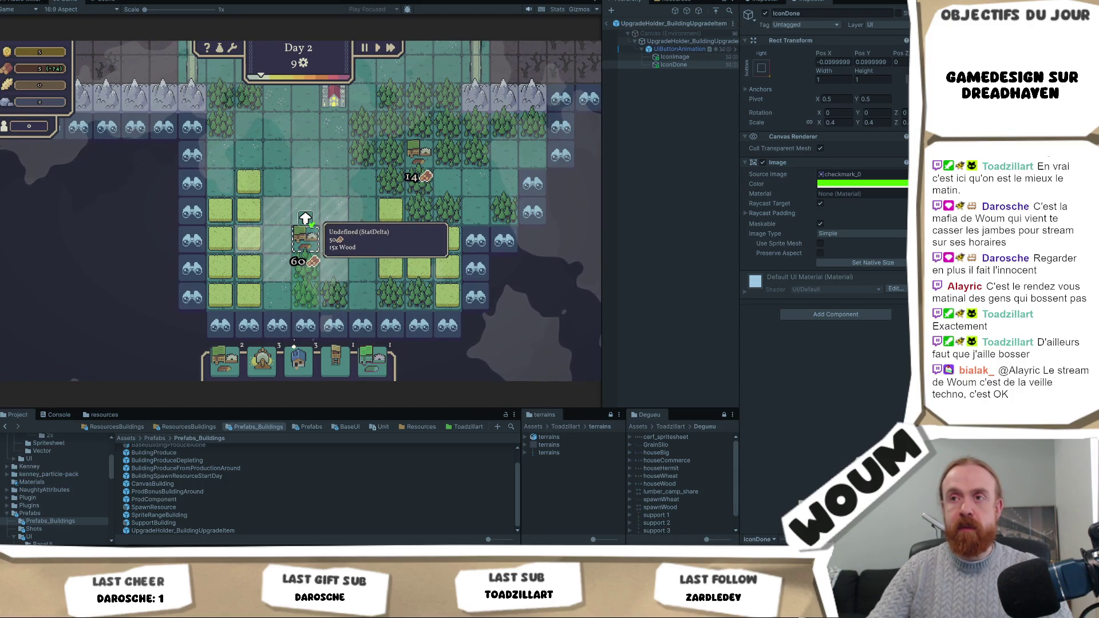
Step: Toggle UIButtonAnimation's Interactable, revert it to the prefab value, and exit prefab mode
left_click(684, 49)
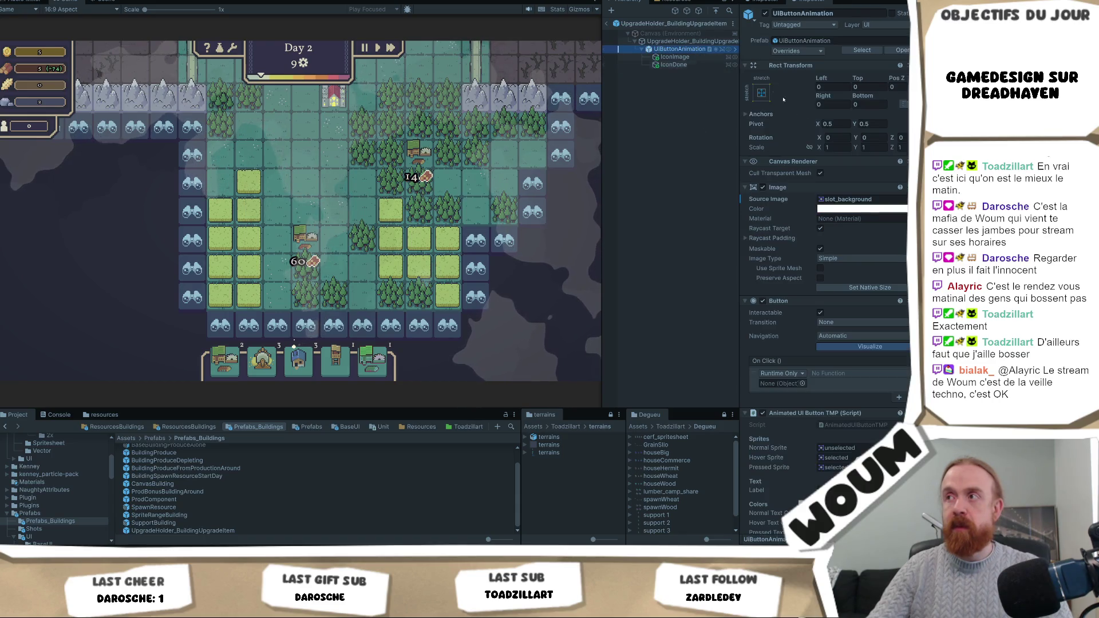
left_click(820, 313)
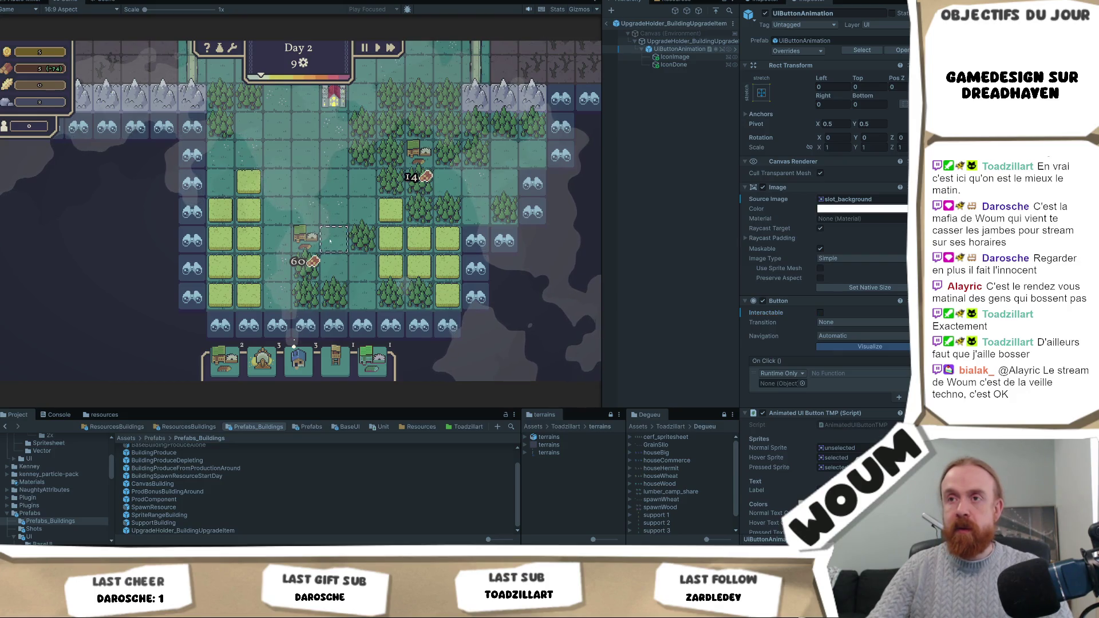
mouse_move(309, 226)
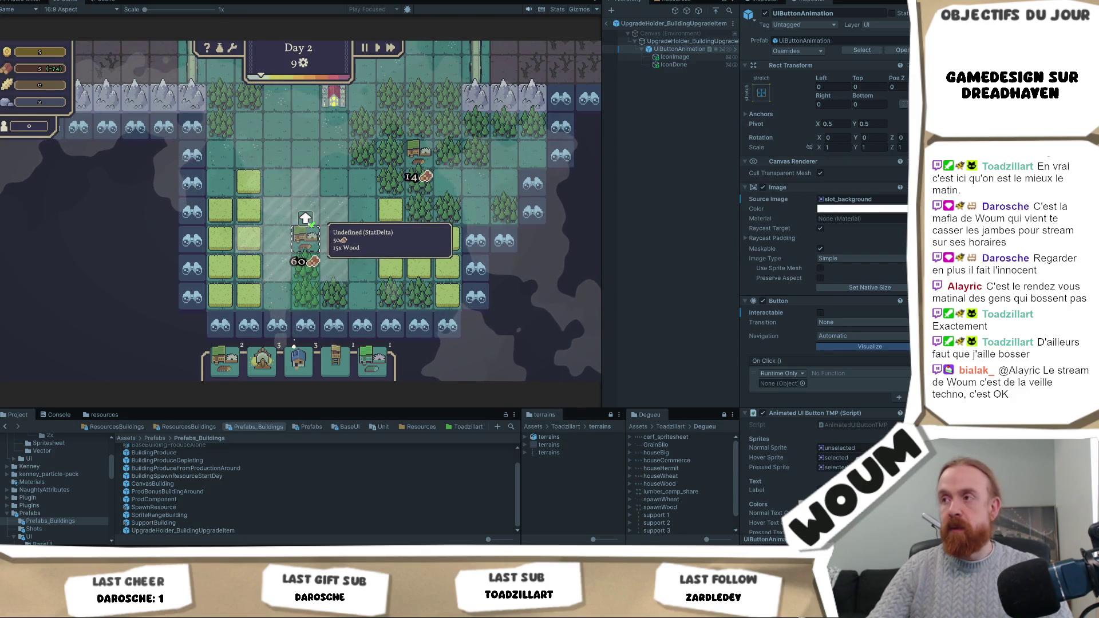
right_click(771, 311)
left_click(814, 353)
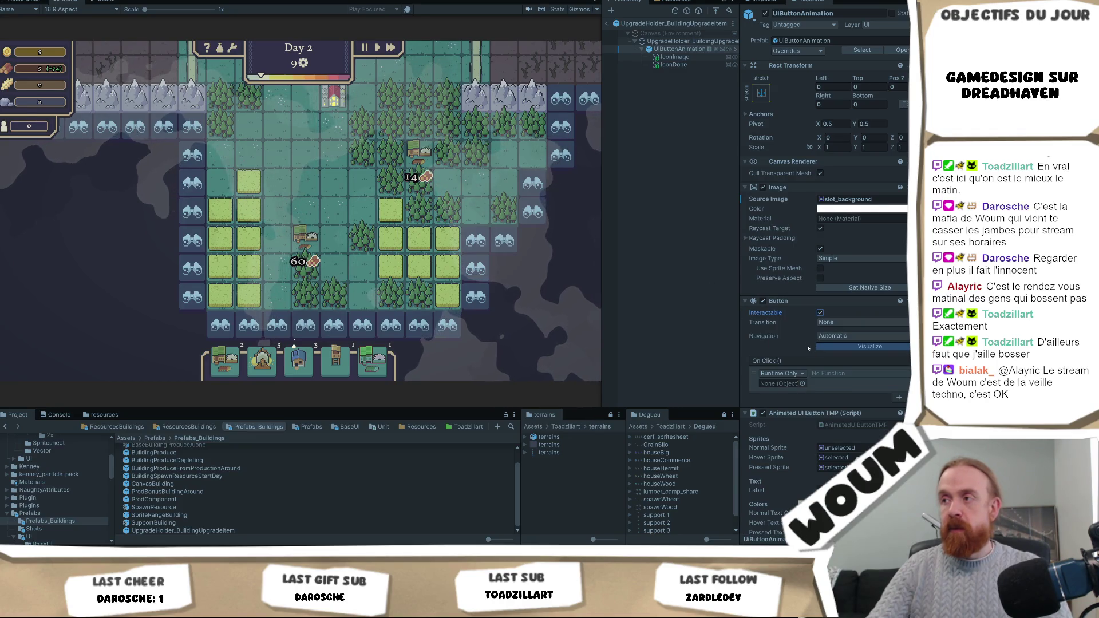
left_click(606, 24)
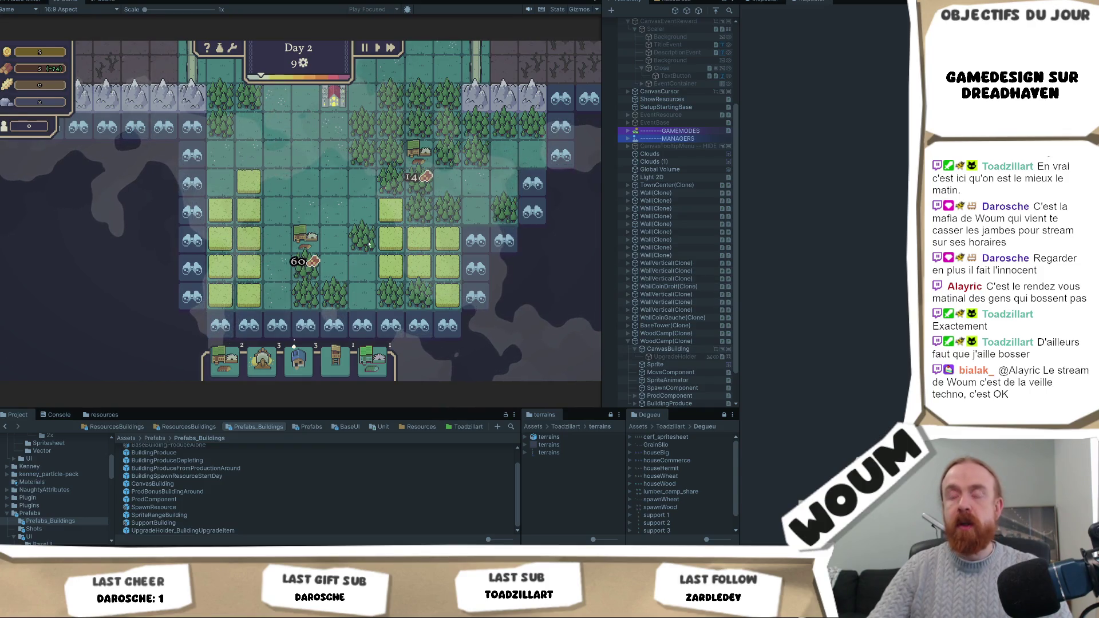
Step: Harvest two forest tiles for wood
mouse_move(309, 235)
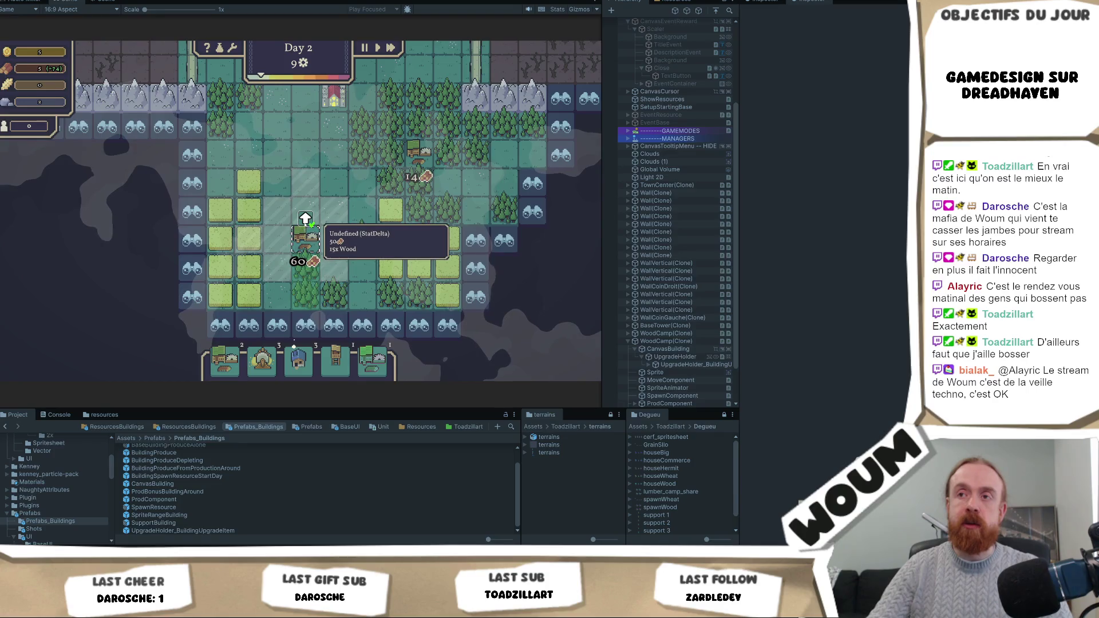
scroll(301, 223, "up", 3)
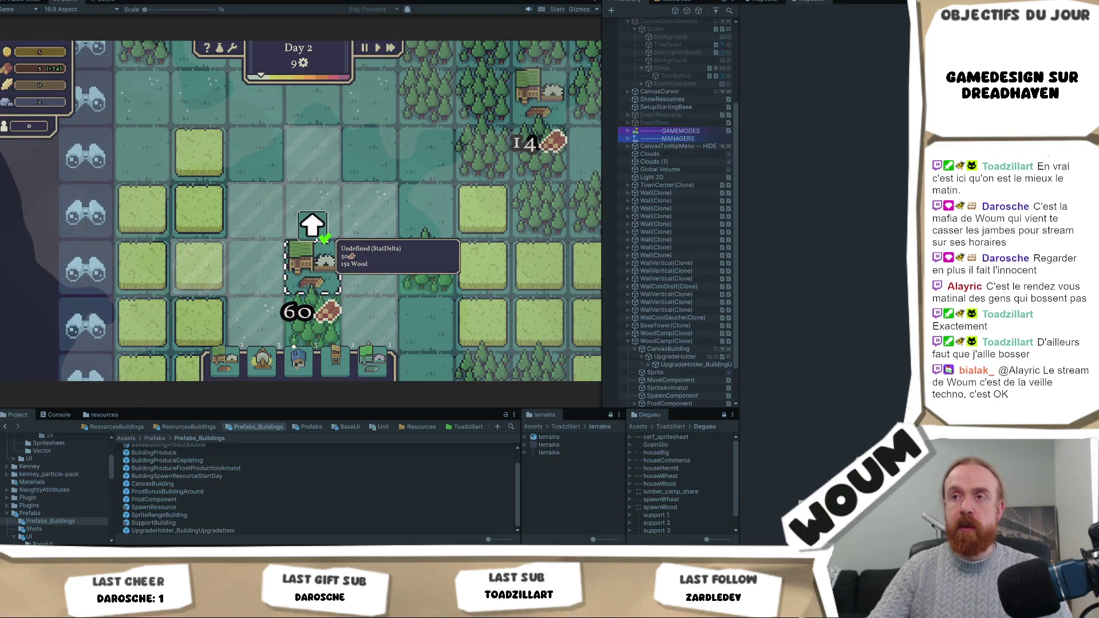
scroll(318, 247, "down", 3)
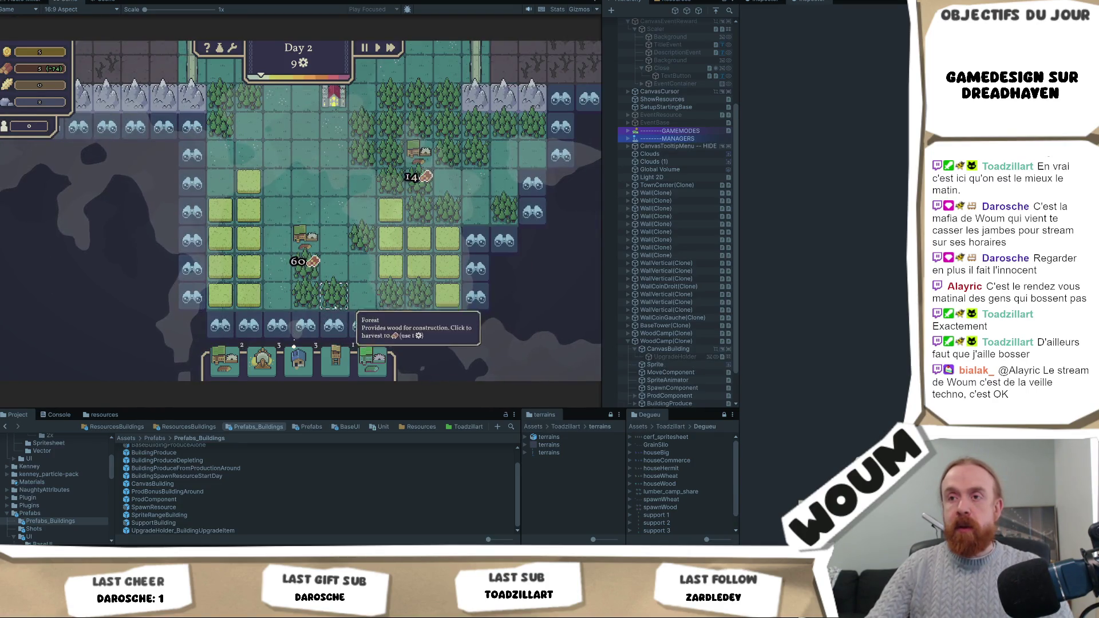
left_click(328, 299)
left_click(389, 293)
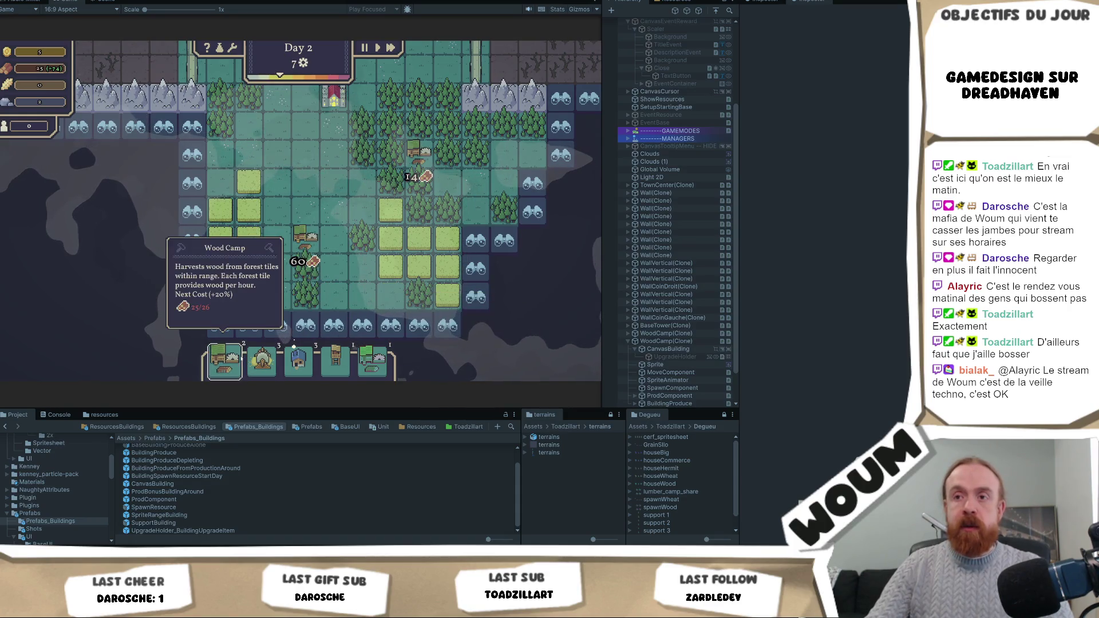
Step: Place another Wood Camp and harvest five more forest tiles until Day 2 ends
left_click_drag(225, 361, 249, 123)
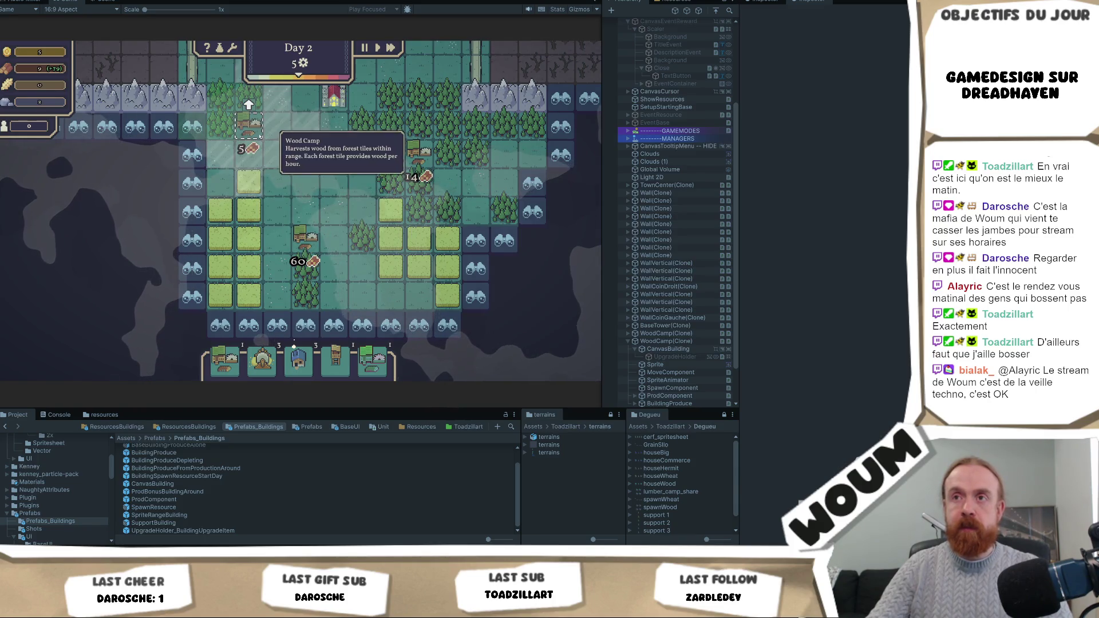
mouse_move(256, 109)
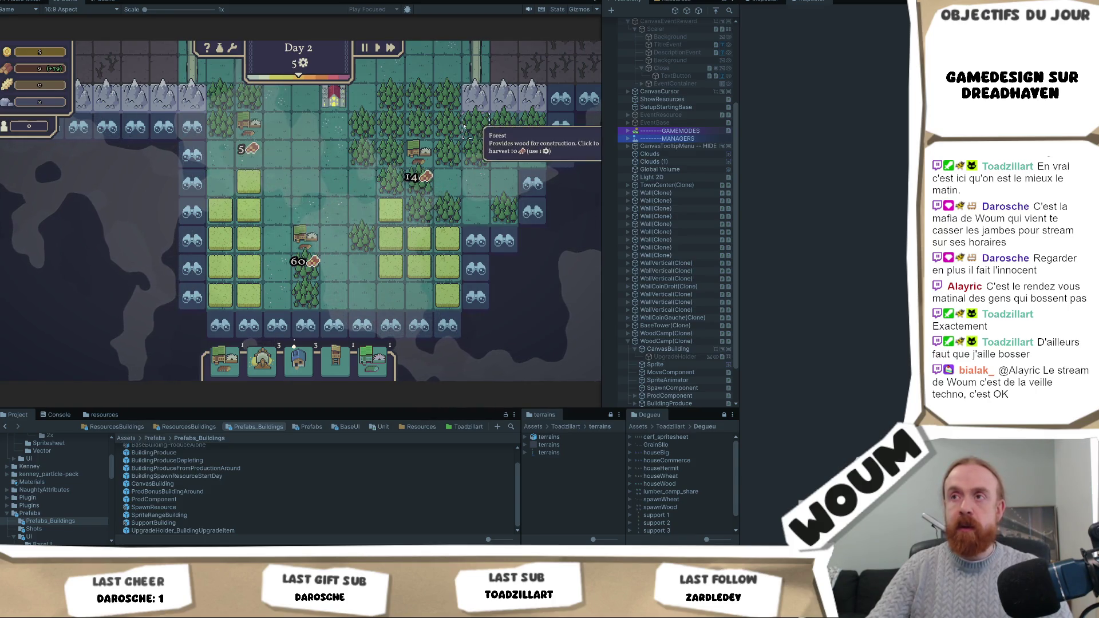
left_click(532, 123)
left_click(504, 123)
left_click(477, 123)
left_click(444, 117)
left_click(442, 113)
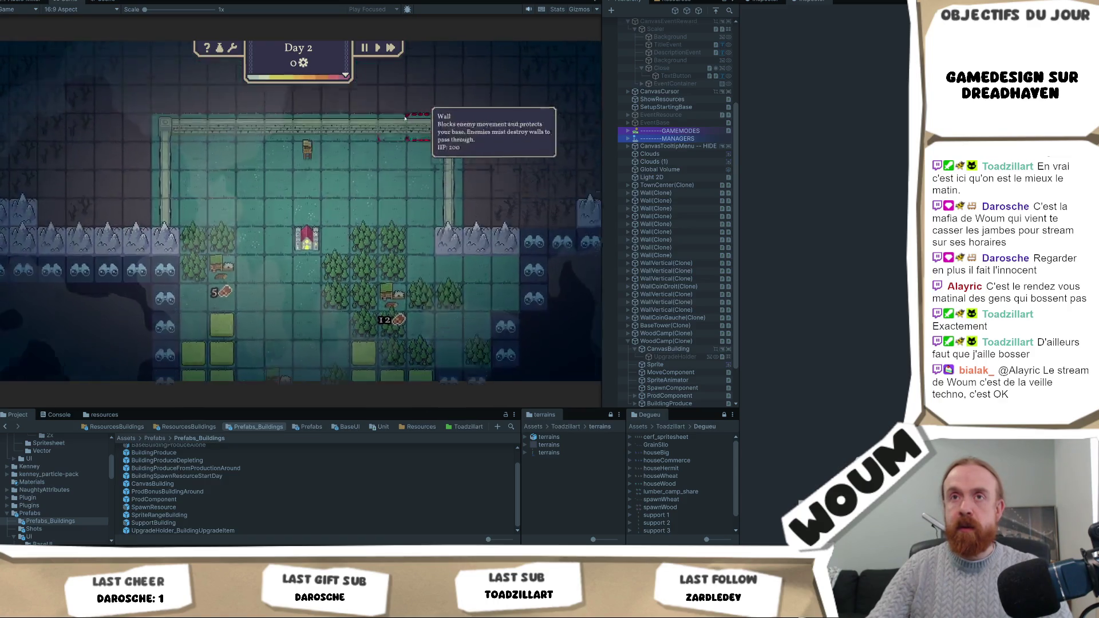
Step: Take the 1x Ballista, upgrade the left Wood Camp to yield 75 for 50 wood, then switch to Chrome
mouse_move(299, 257)
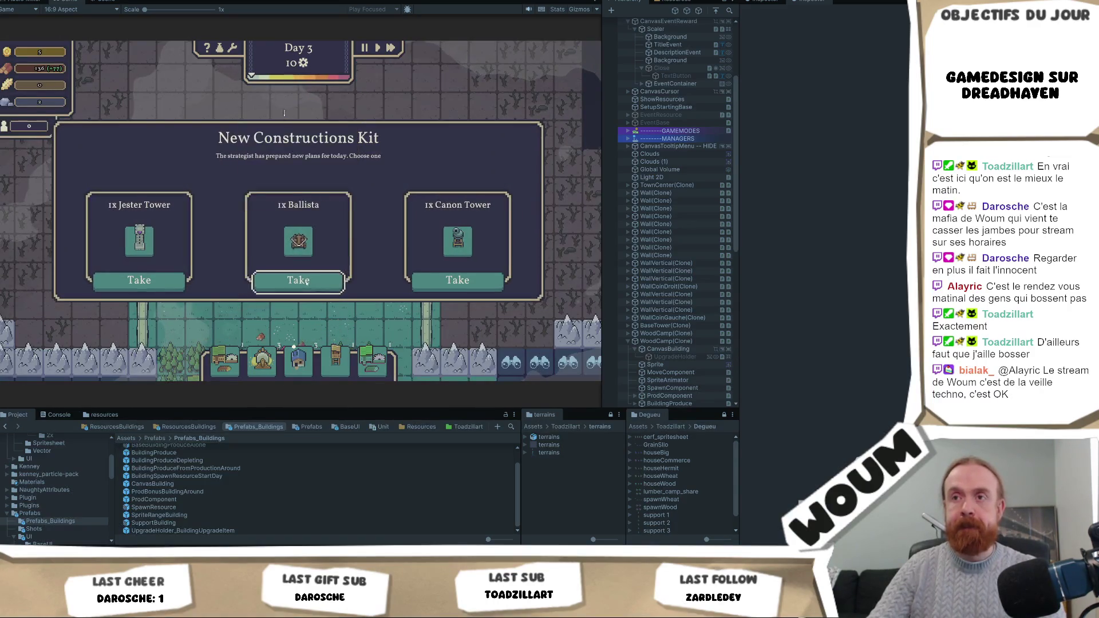
left_click(298, 280)
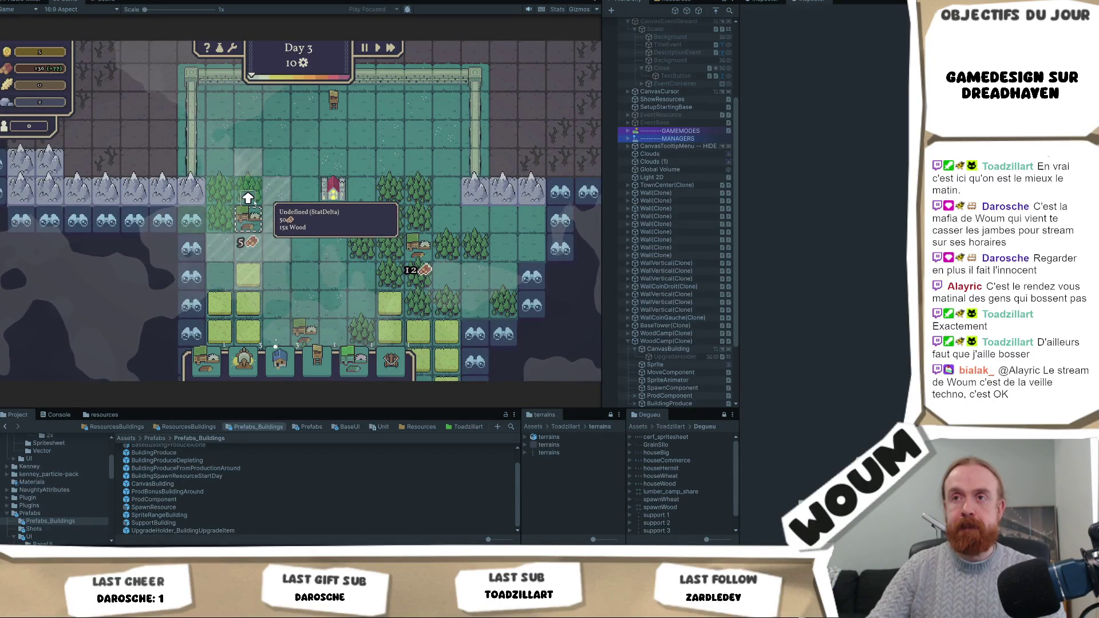
left_click(248, 198)
mouse_move(248, 198)
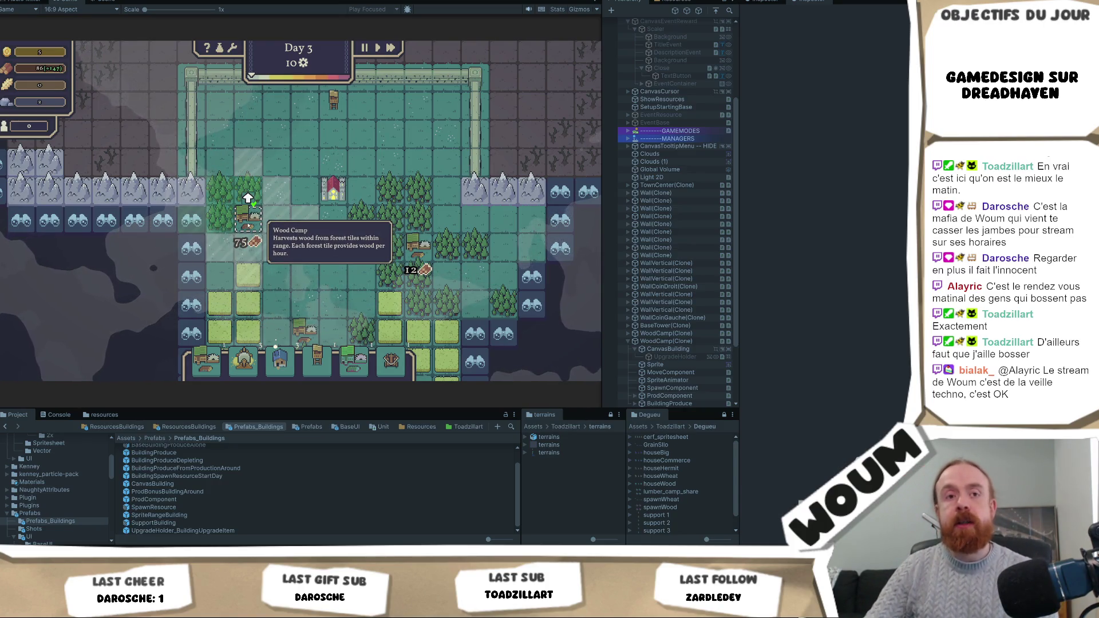
scroll(243, 200, "up", 2)
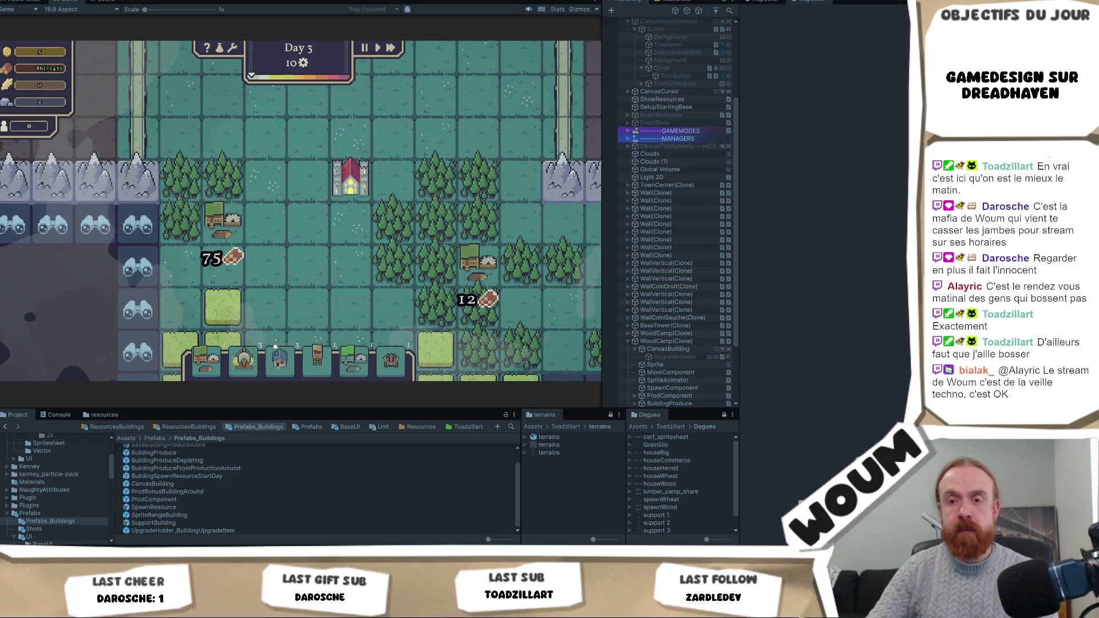
key("alt+Tab")
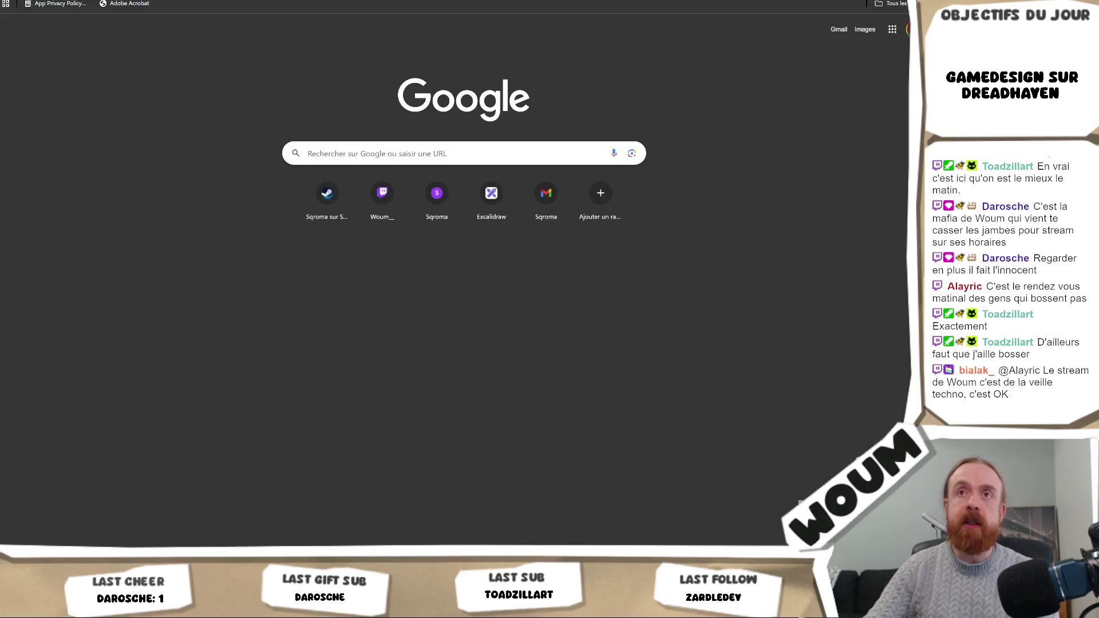
Step: Delete the 'Icon Upgrade genre fleche vers le haut' cards from Miro's Nouvelle Demande column
key("alt+Tab")
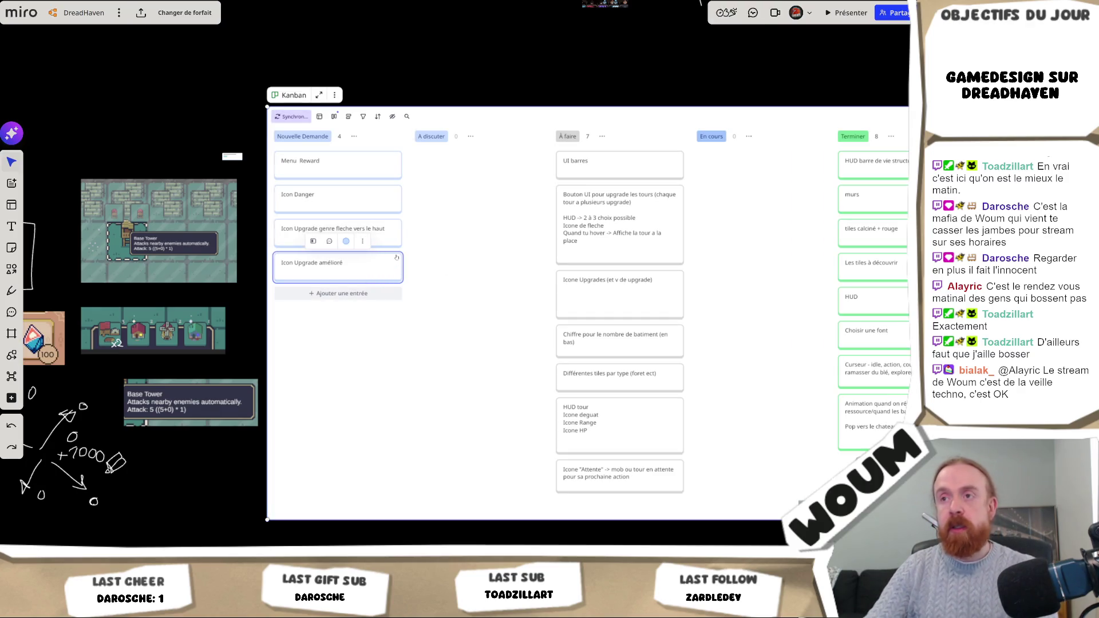
key("Delete")
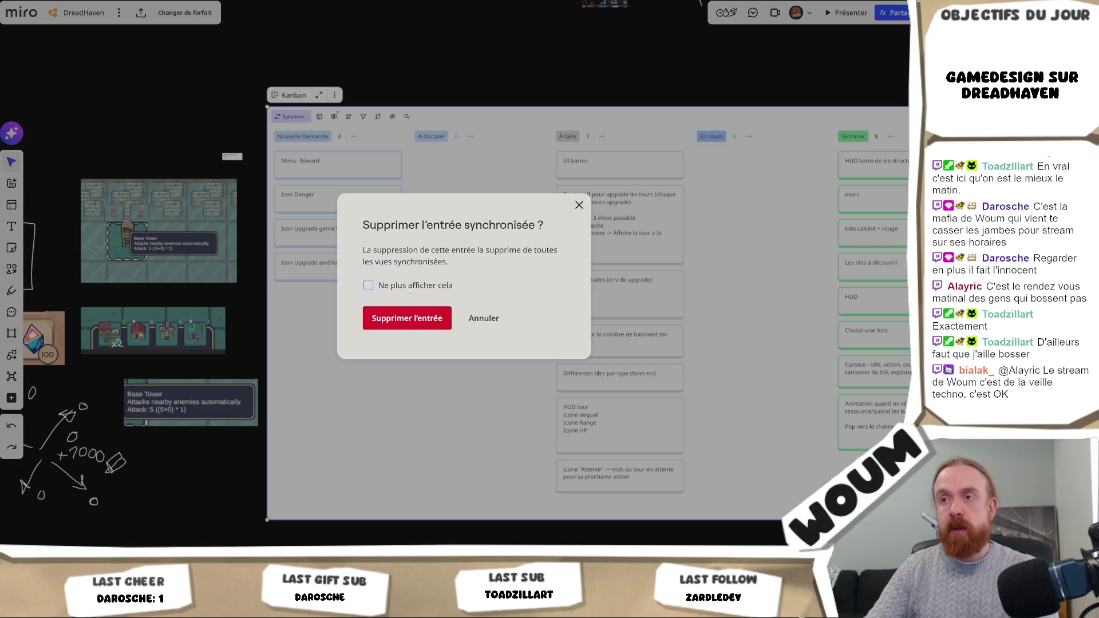
left_click(407, 318)
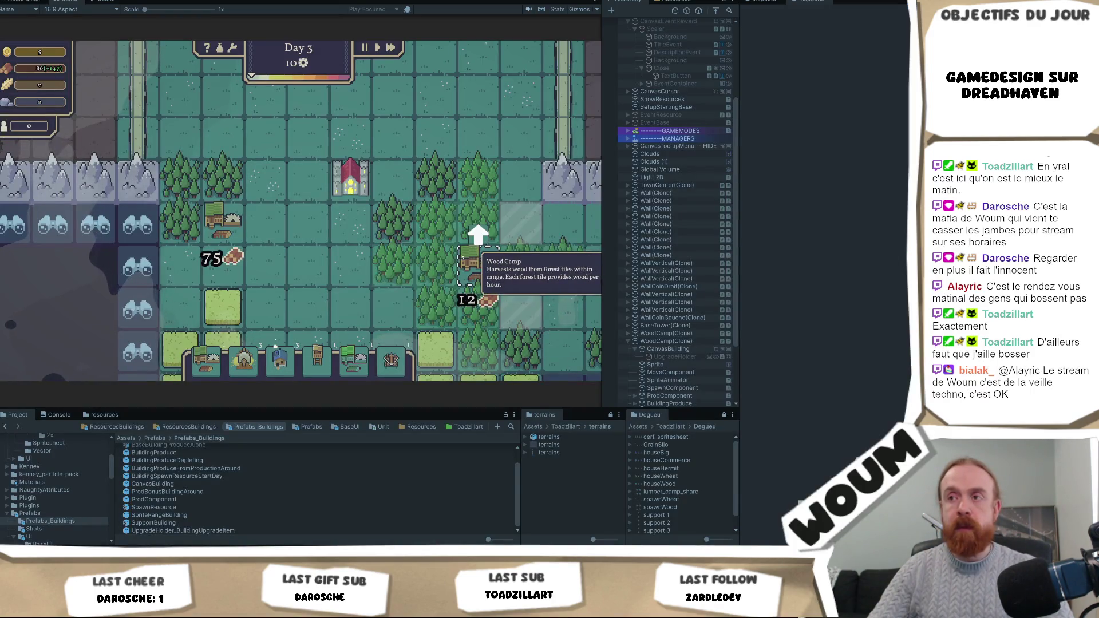
key("d")
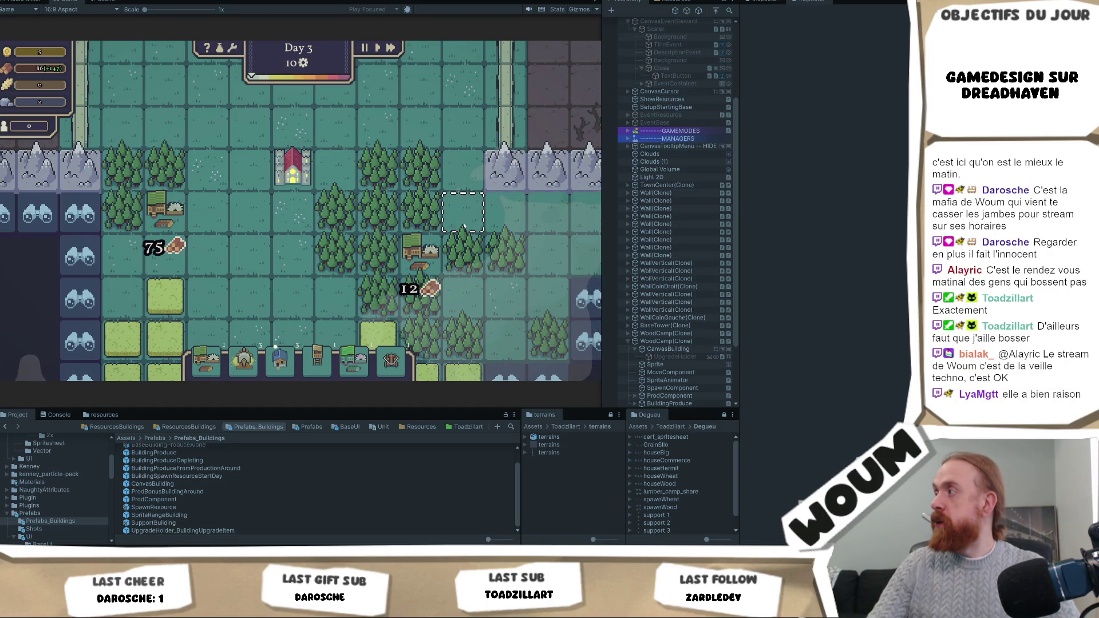
scroll(404, 226, "down", 3)
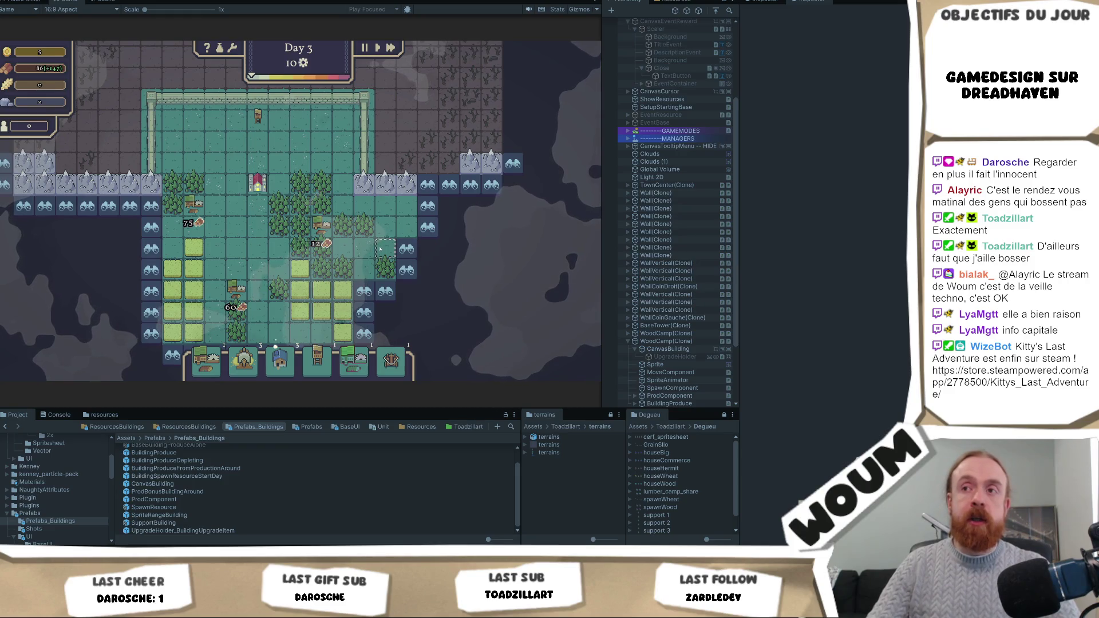
key("a")
key("s")
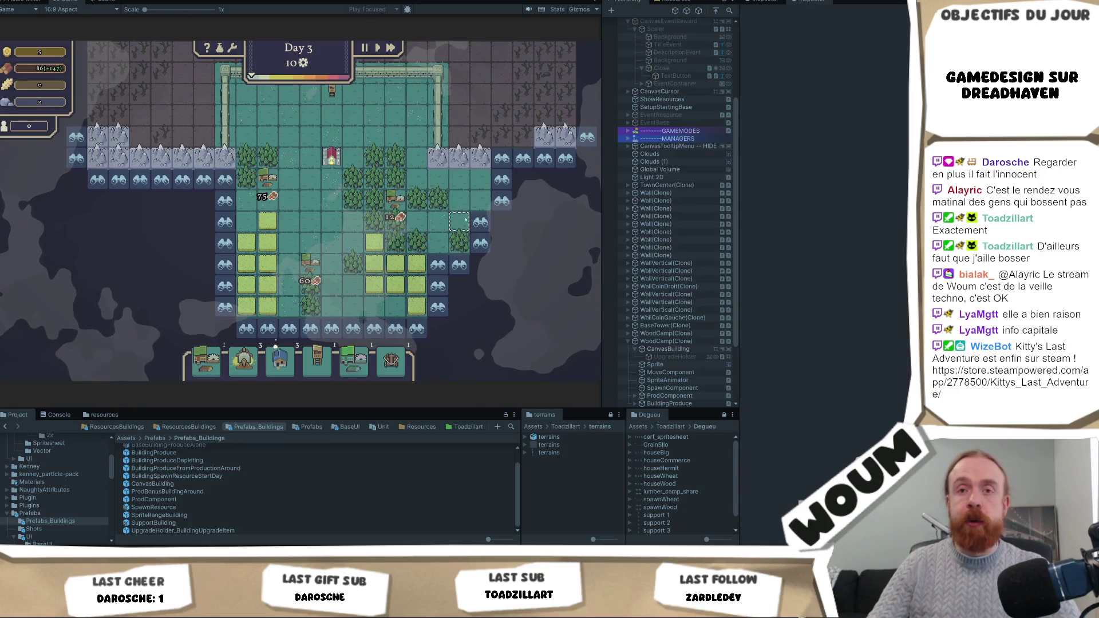
left_click_drag(467, 227, 350, 226)
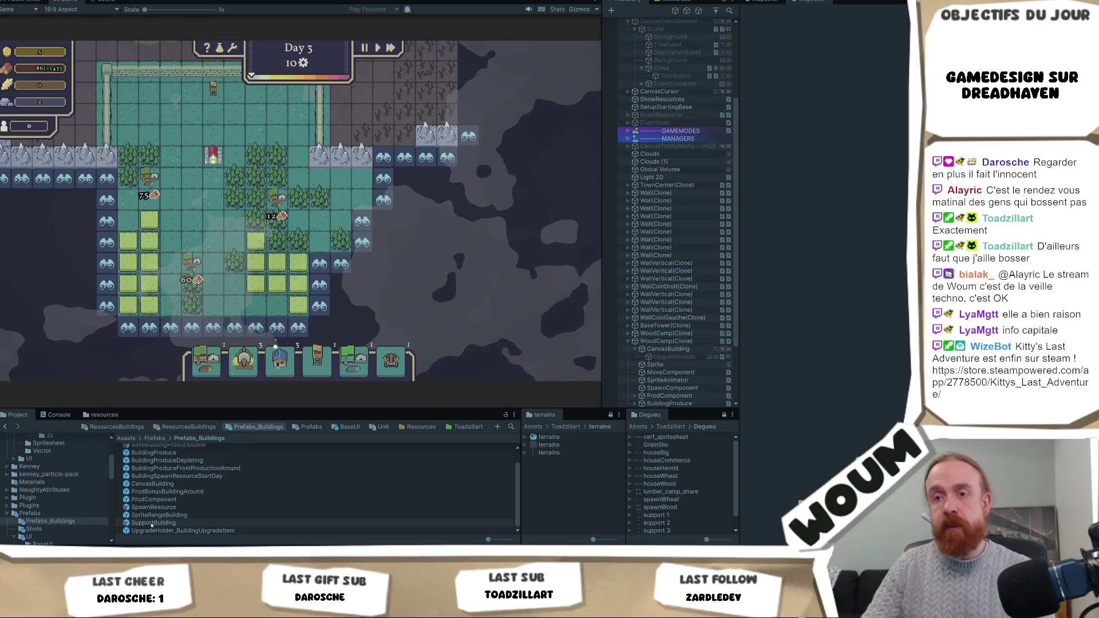
key("w")
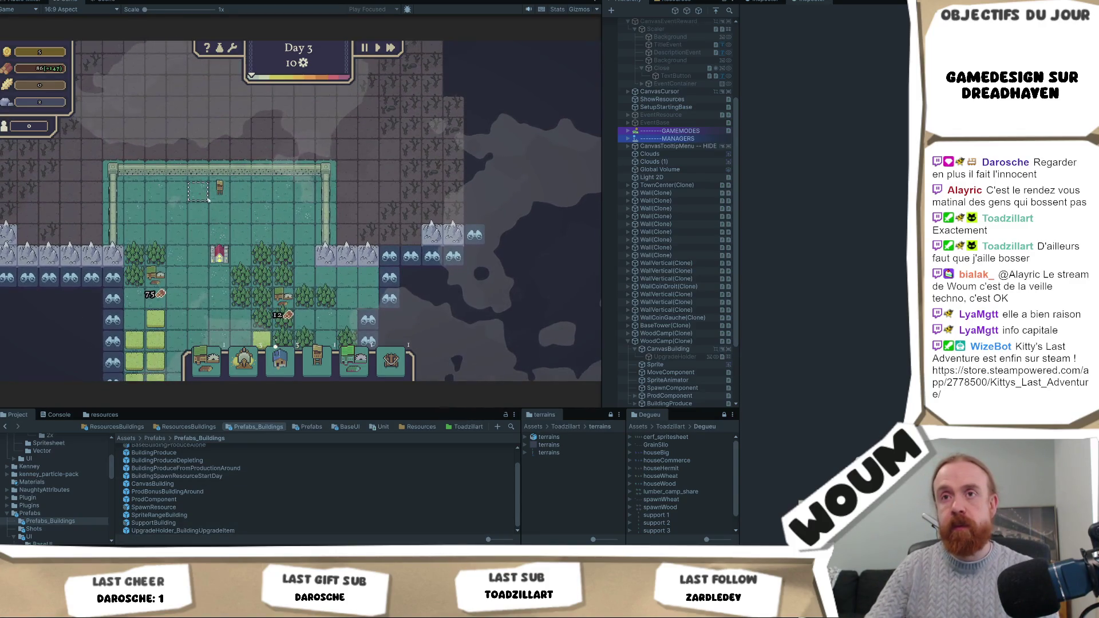
Step: Scroll the Game view over the walled village while waiting for the '?' event tile
scroll(207, 199, "up", 2)
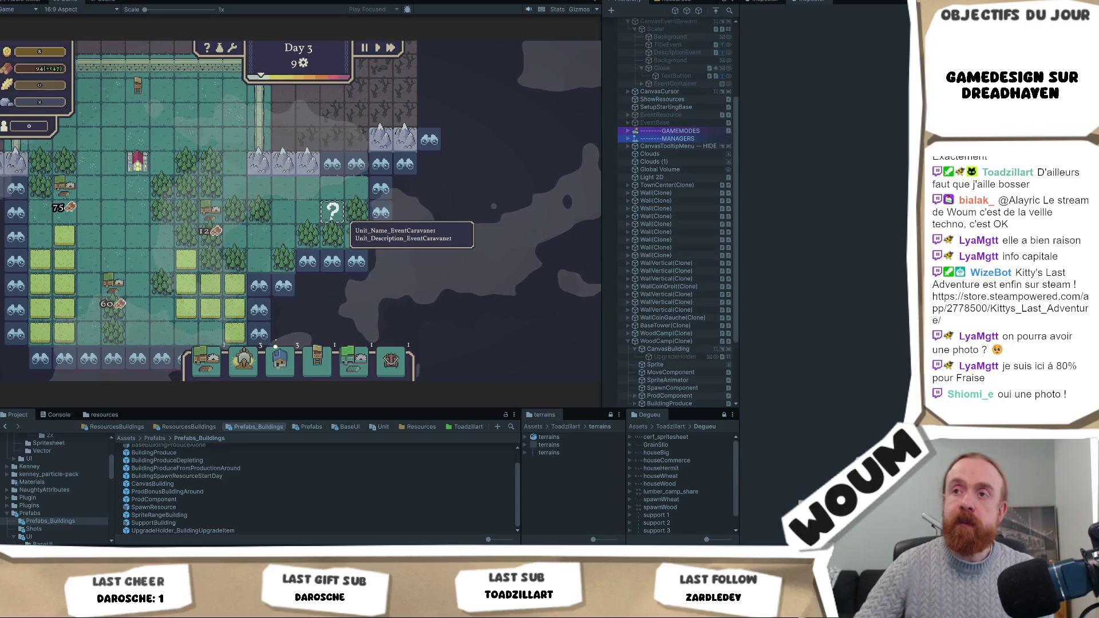
scroll(332, 212, "up", 2)
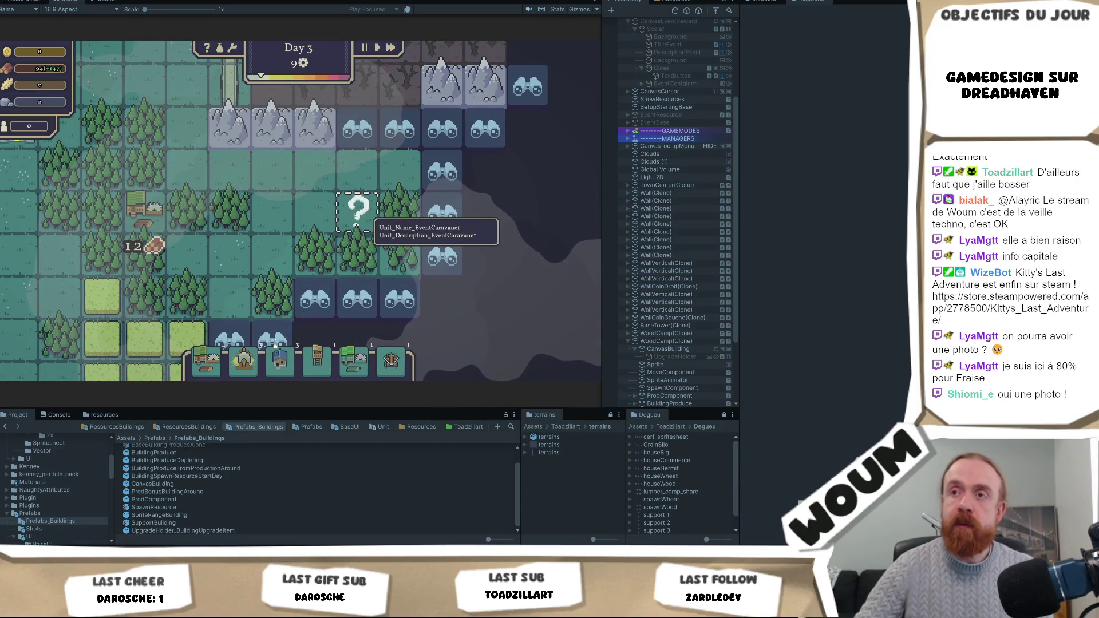
scroll(356, 224, "down", 3)
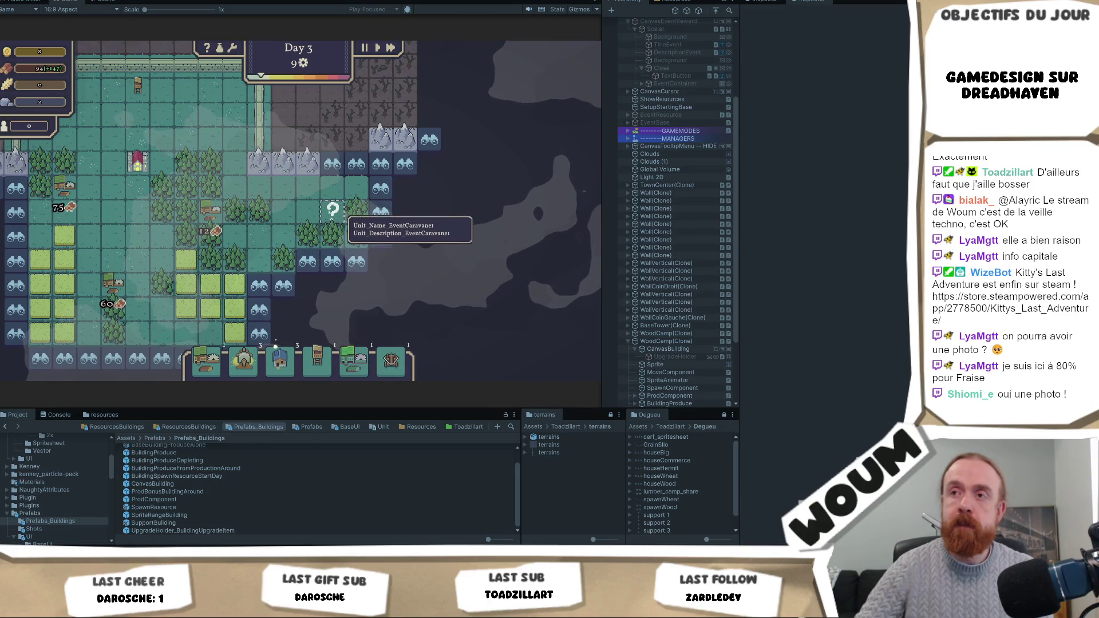
scroll(289, 174, "down", 1)
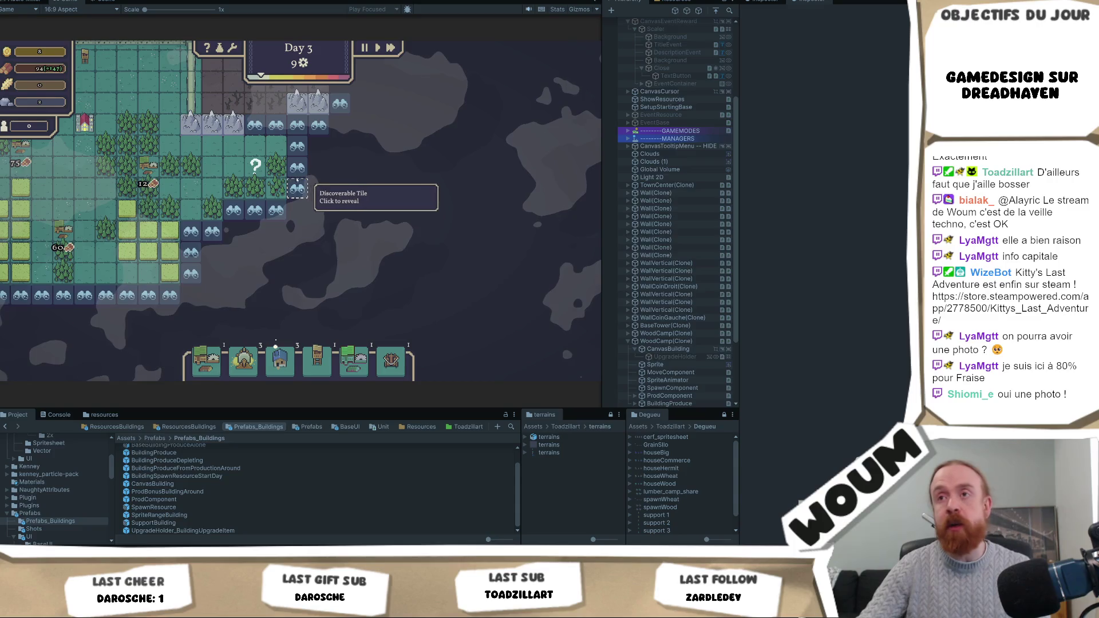
Step: Reveal two discoverable tiles east of the village and two to the south
left_click(298, 168)
left_click(361, 166)
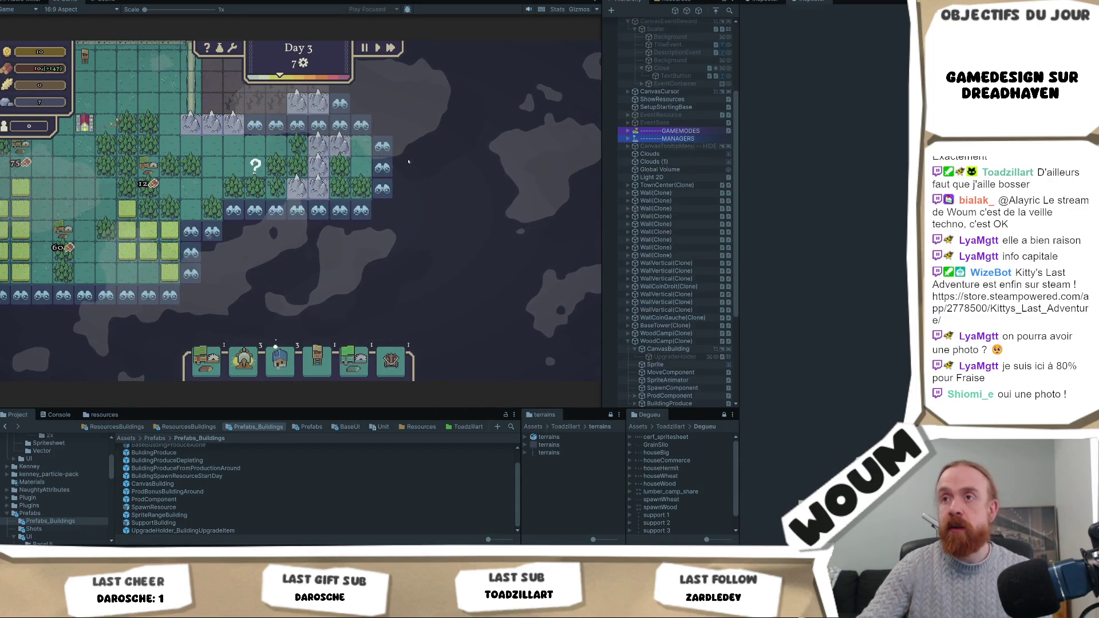
key("s")
key("a")
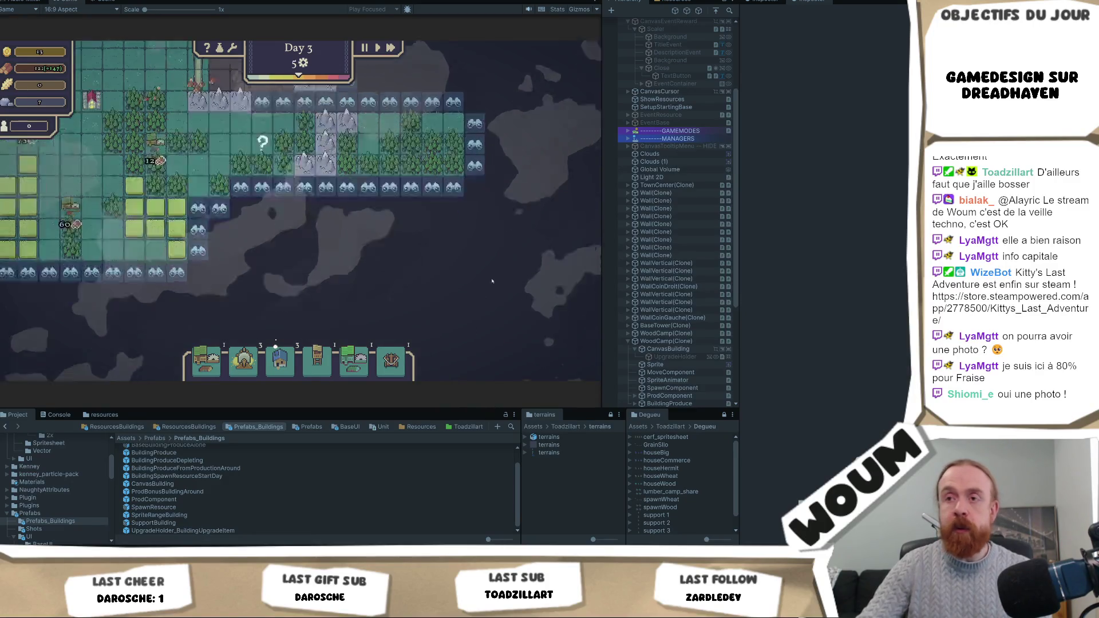
left_click(235, 169)
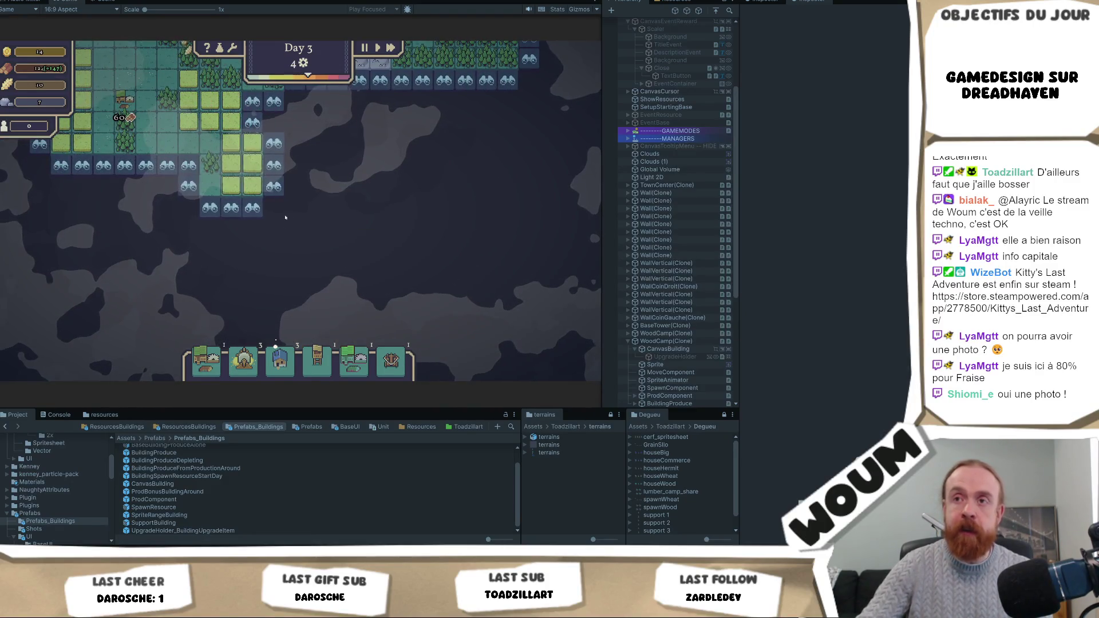
left_click(296, 236)
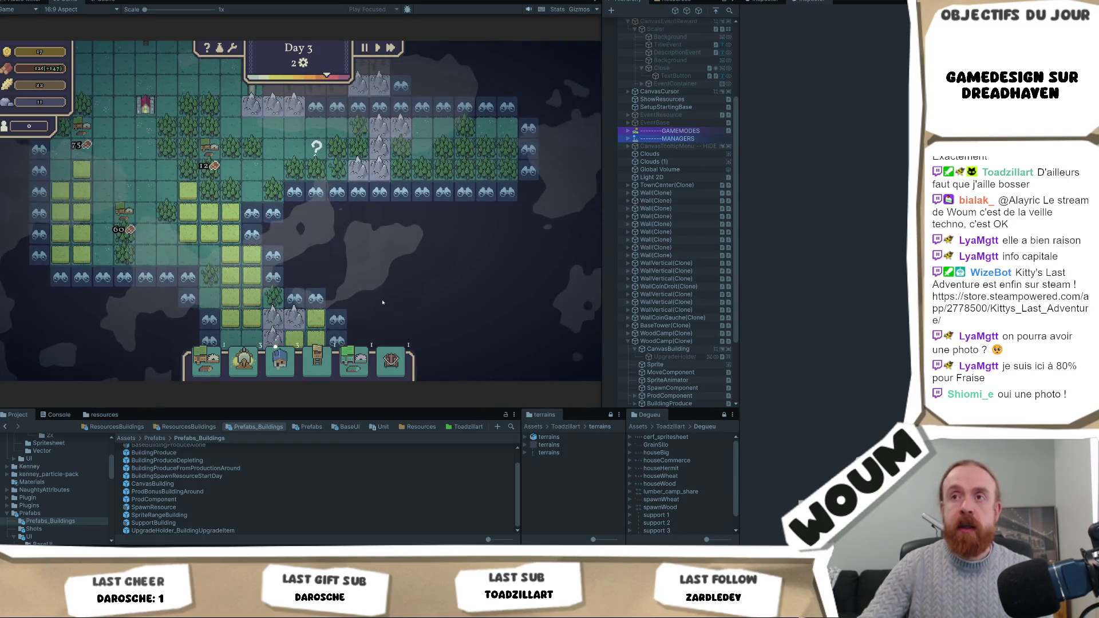
Step: Pan the Game view south to the newly uncovered mountain and grass tiles
key("w")
key("a")
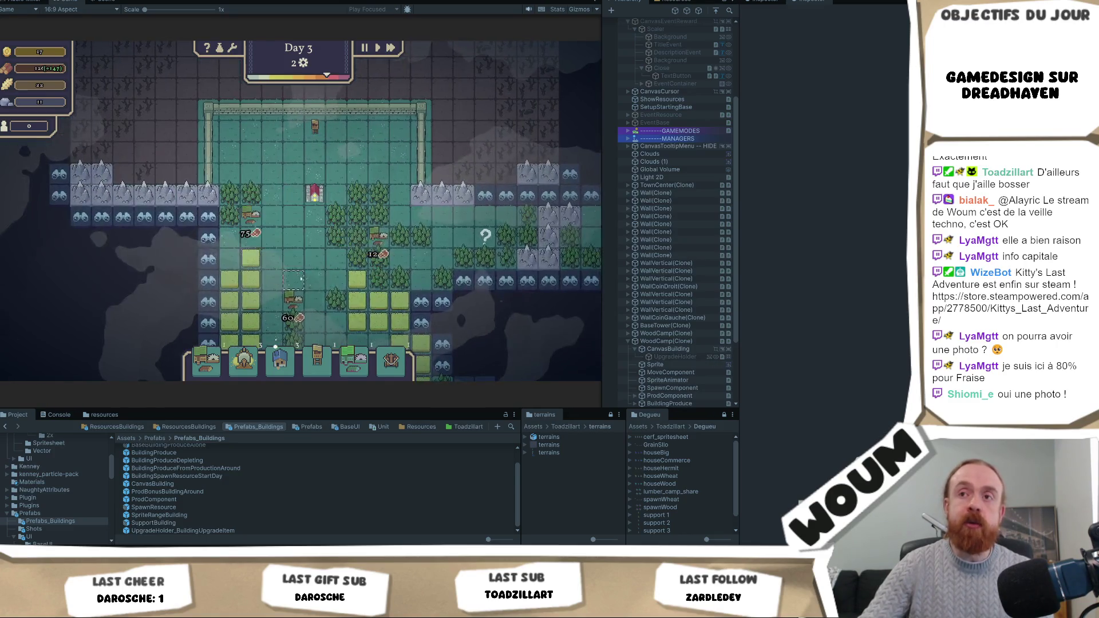
key("s")
key("a")
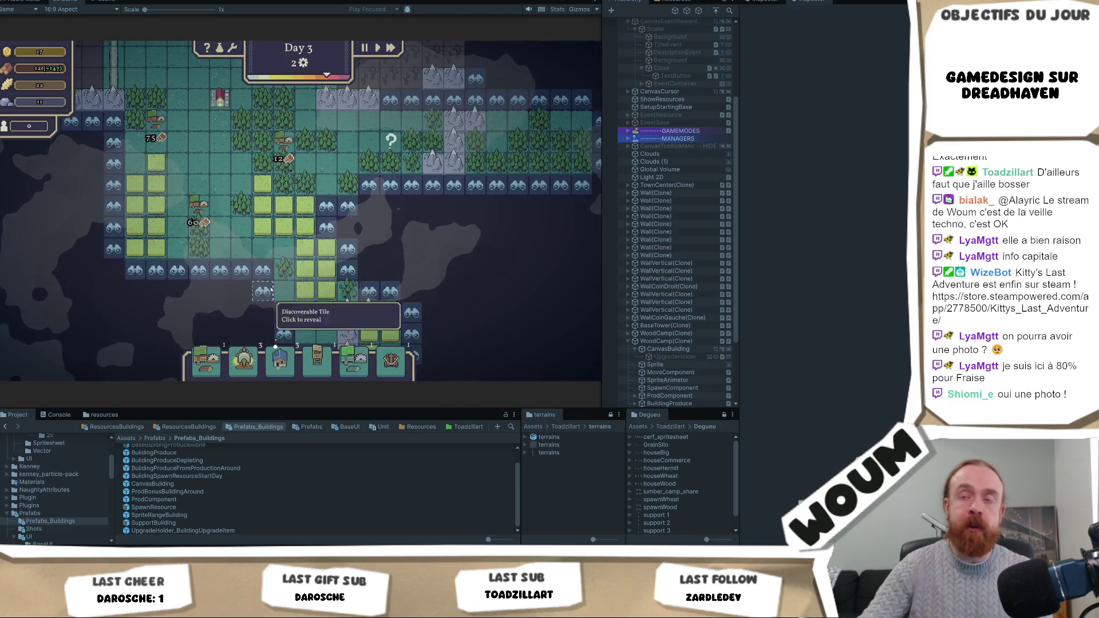
key("s")
key("d")
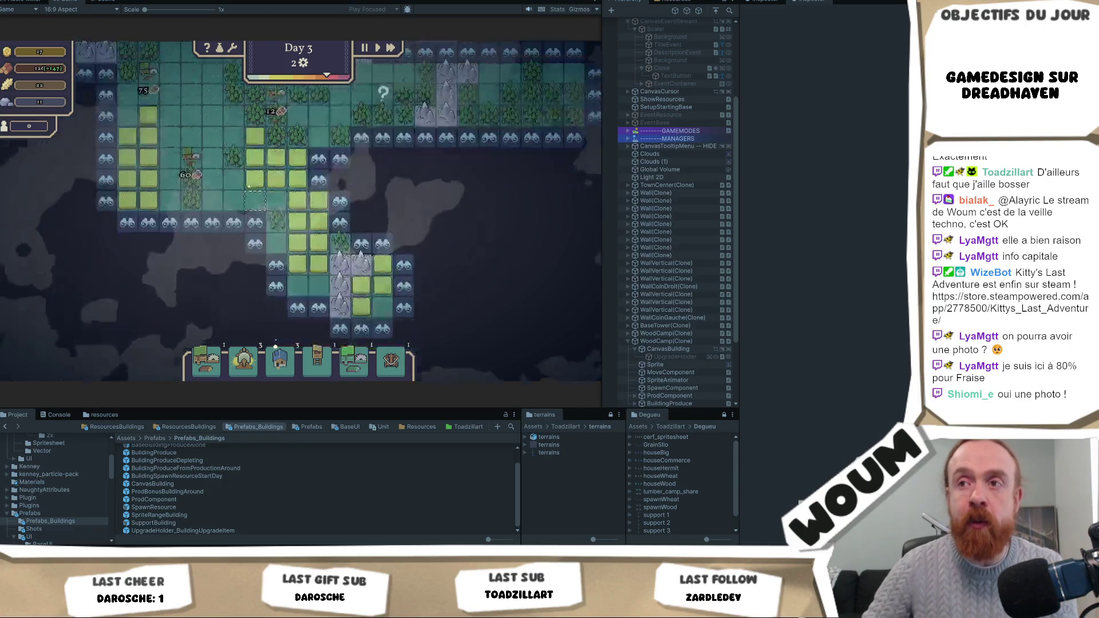
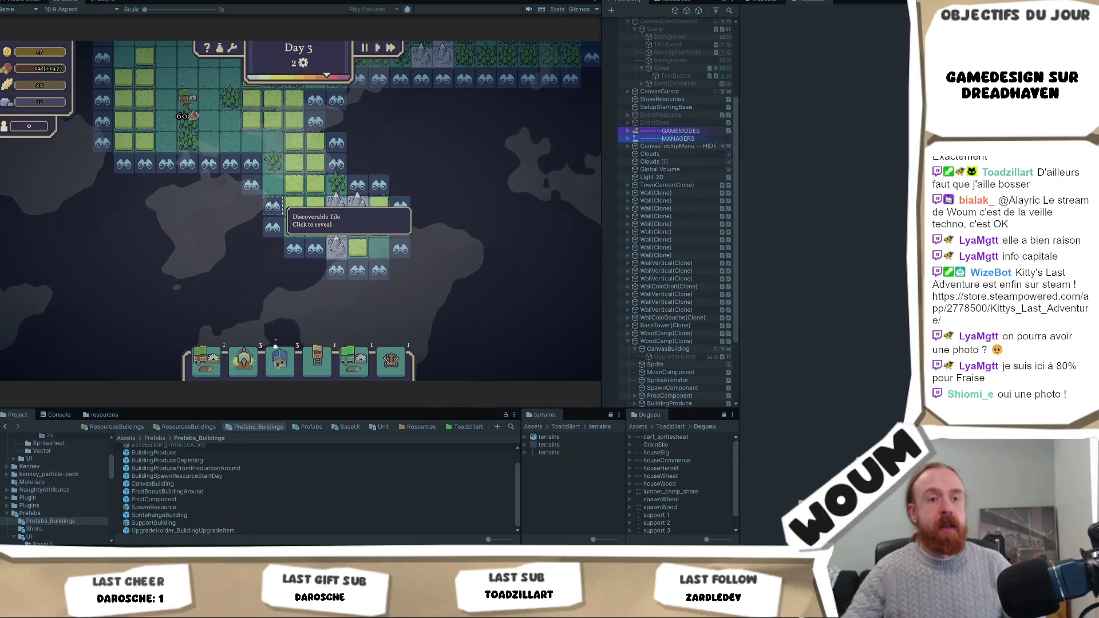
Step: Reveal the discoverable tile, then pan the map up and left toward the walled base
left_click(271, 205)
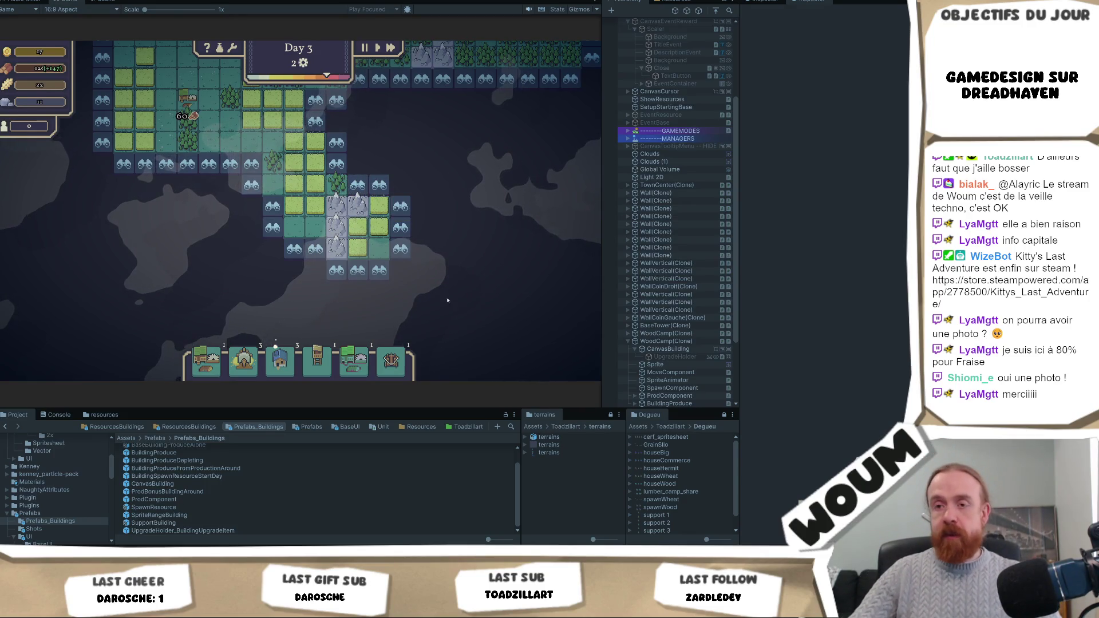
key("w")
key("w")
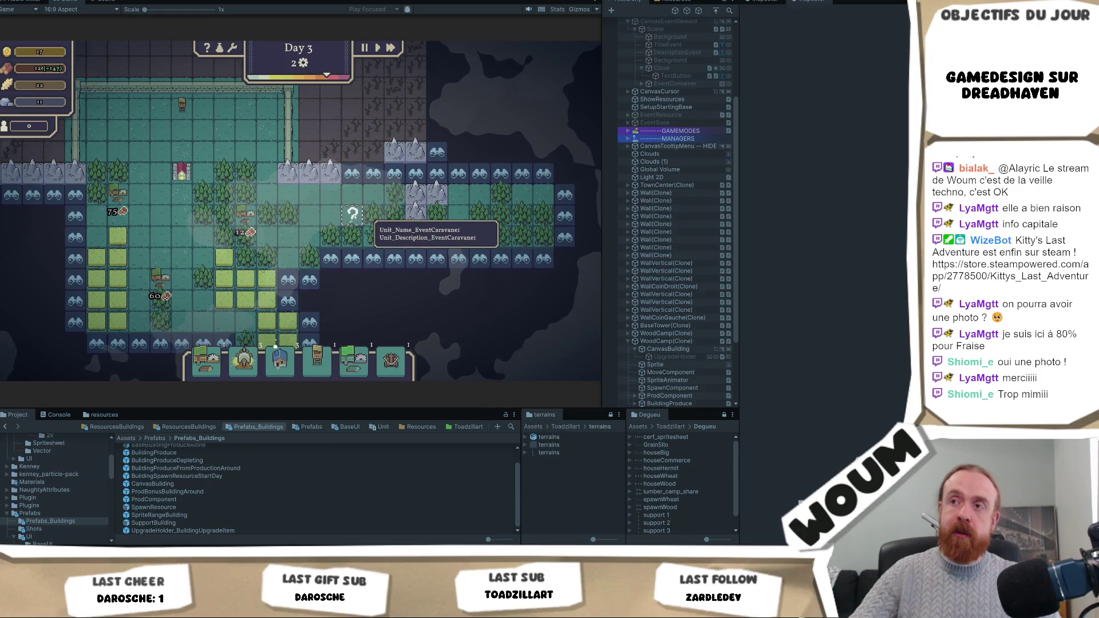
key("a")
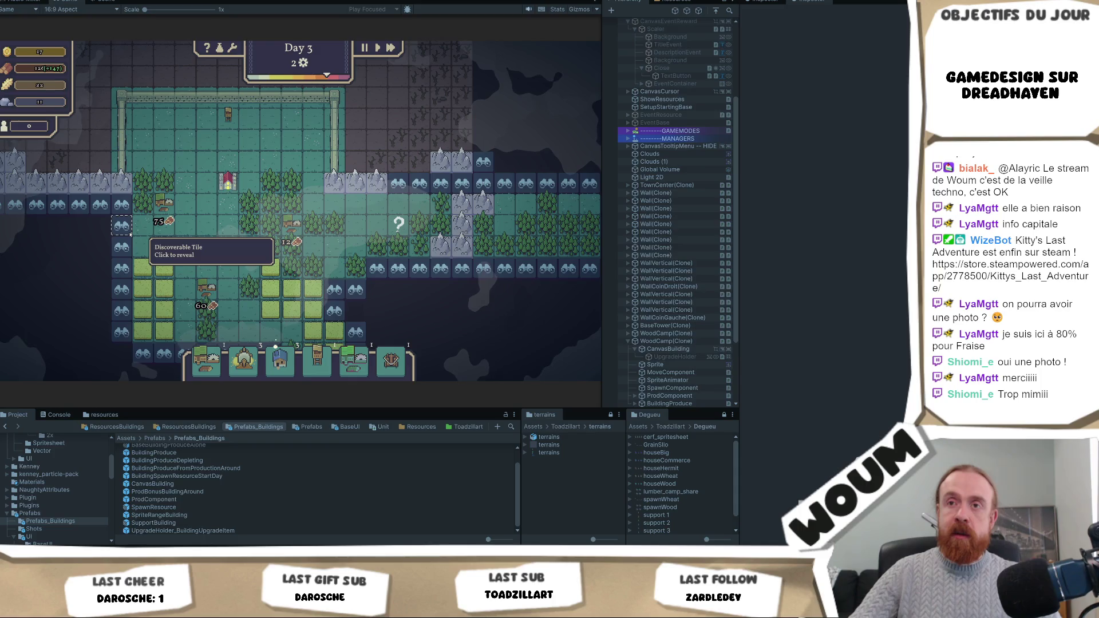
Step: Reveal the fog tile next to the base and nudge the map view sideways
left_click(127, 229)
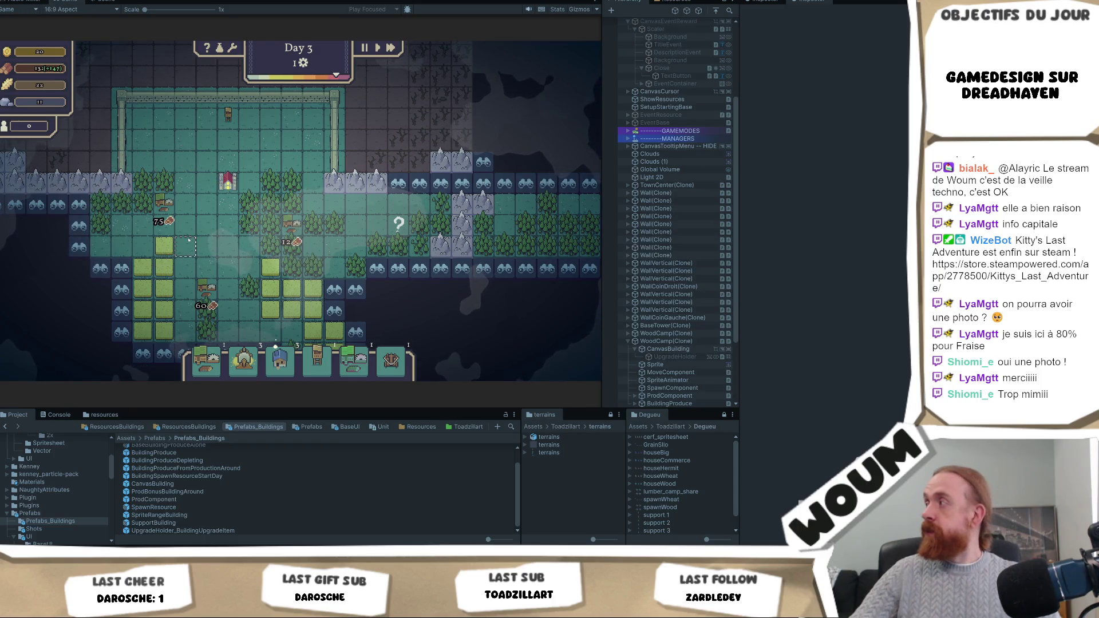
mouse_move(405, 233)
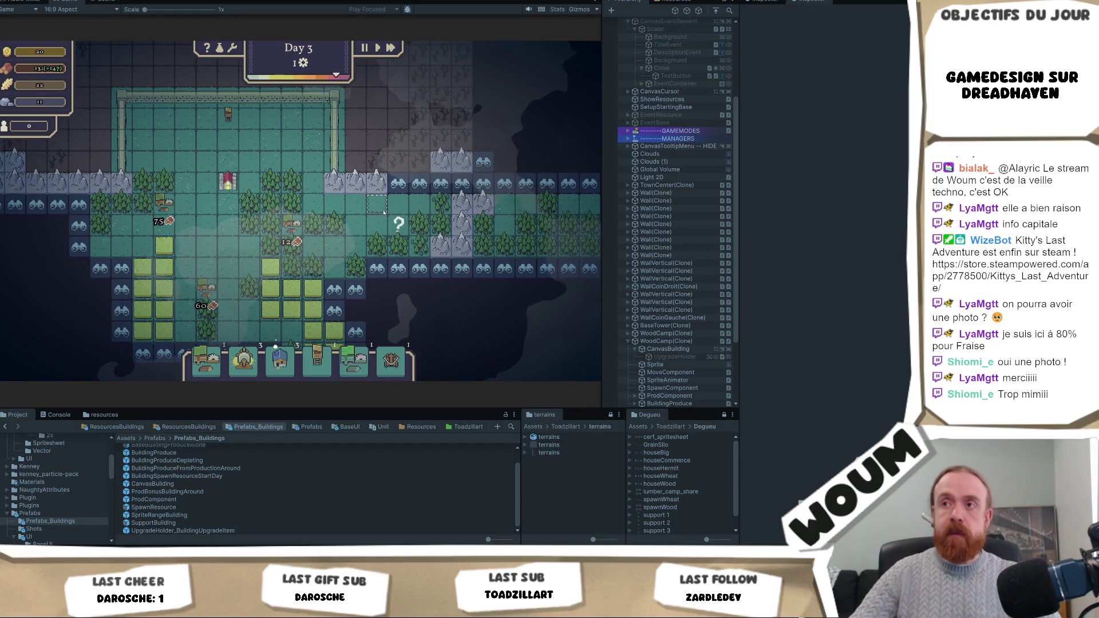
key("d")
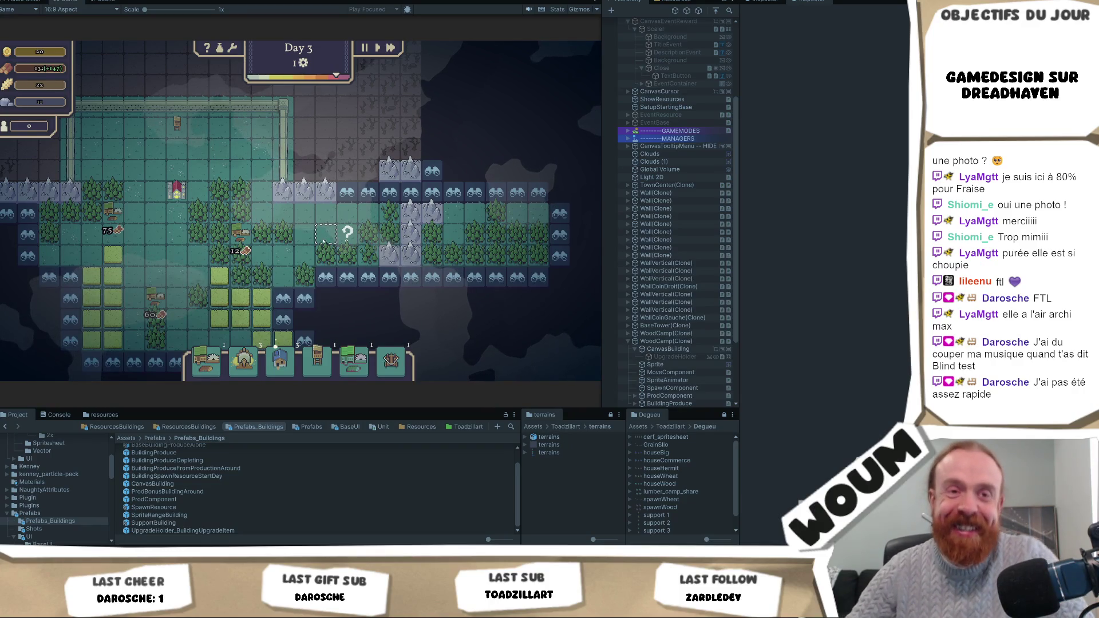
mouse_move(347, 236)
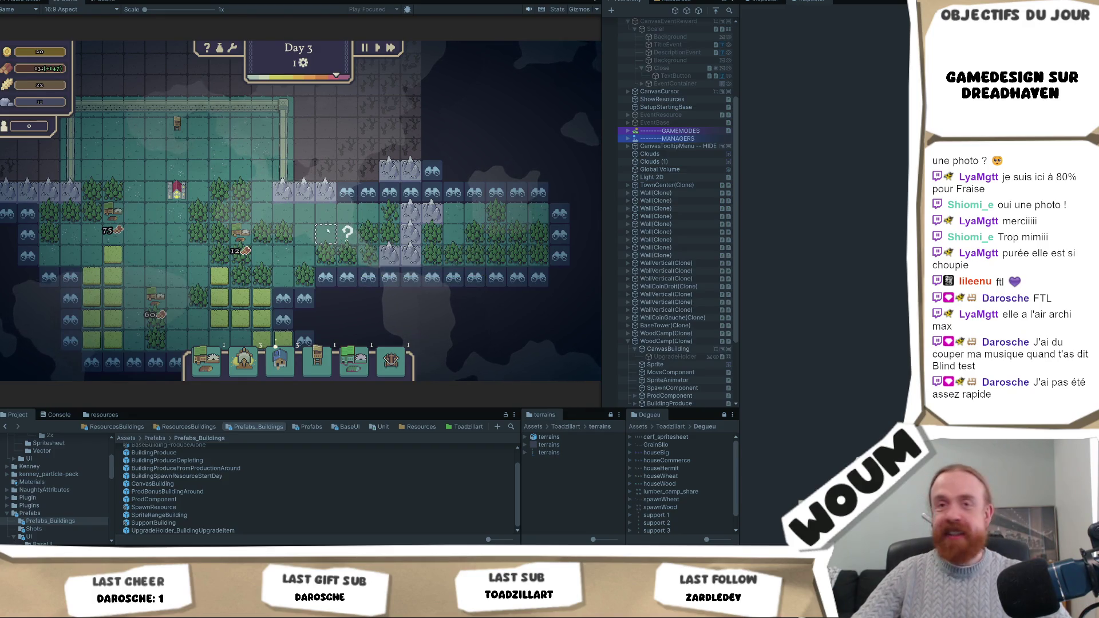
Step: Pan around the base with drags and the A key while Day 3 ends
left_click_drag(347, 236, 289, 250)
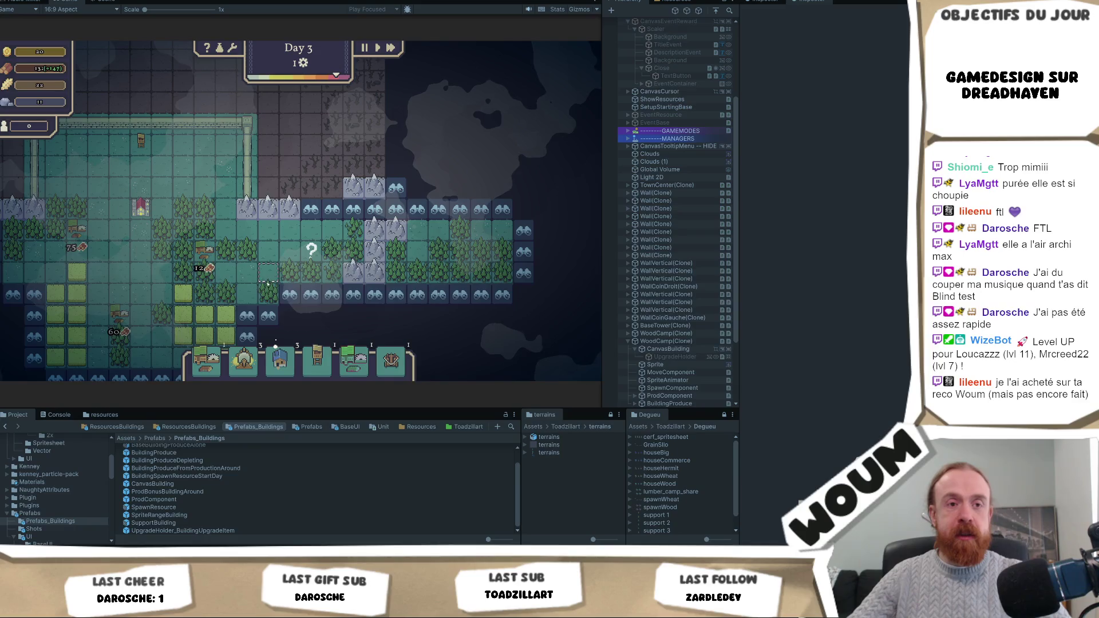
left_click_drag(267, 283, 310, 231)
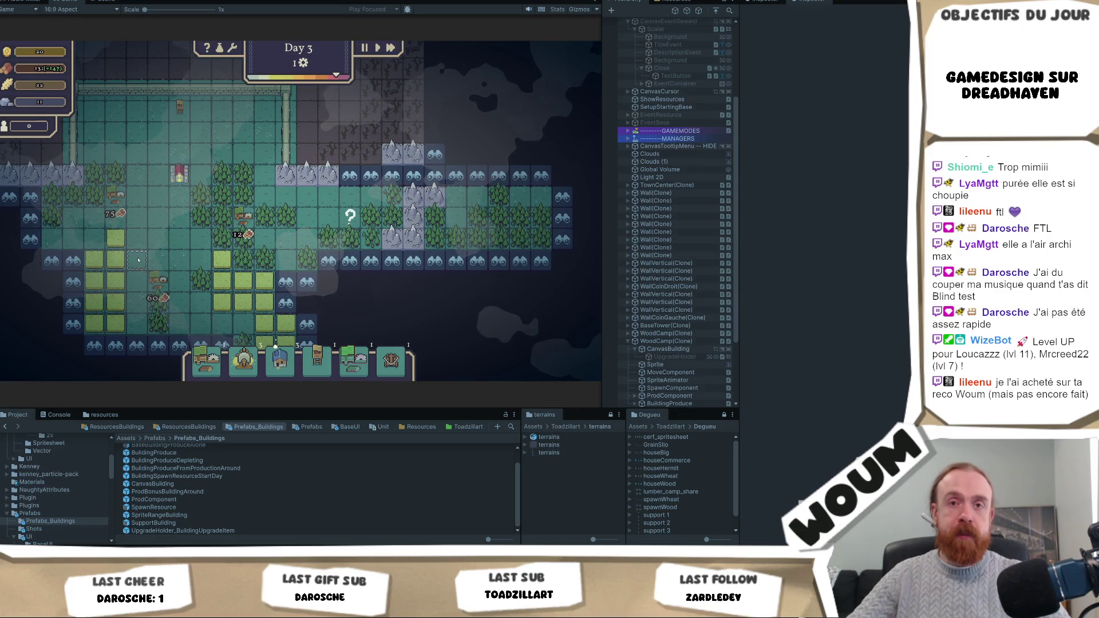
key("a")
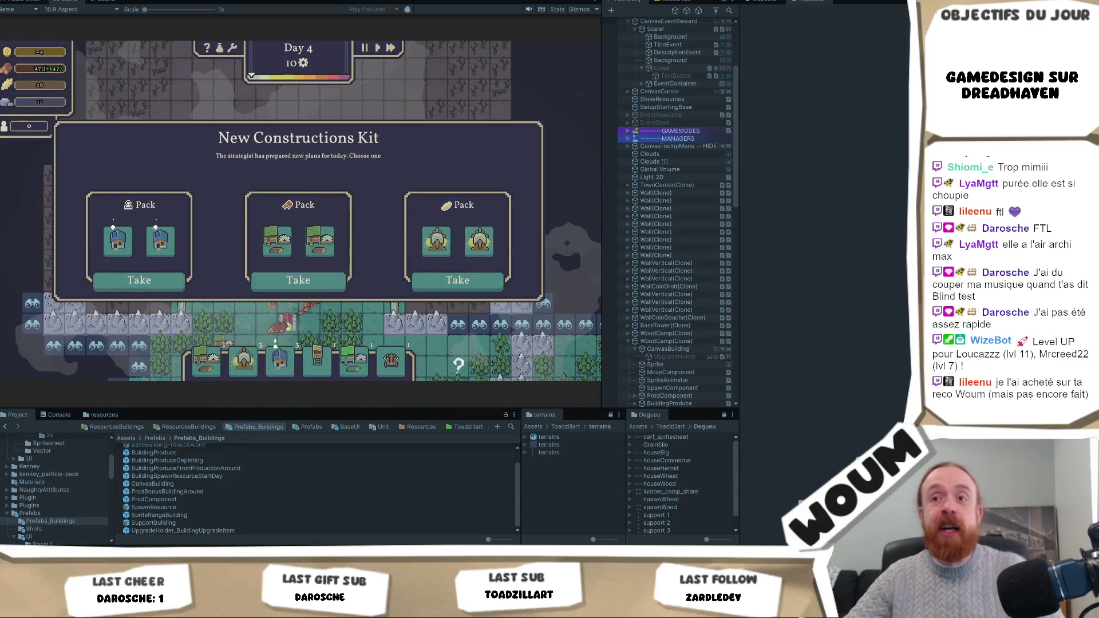
Step: Take the first construction pack on Day 4 and switch over to the Miro Kanban board
left_click(169, 283)
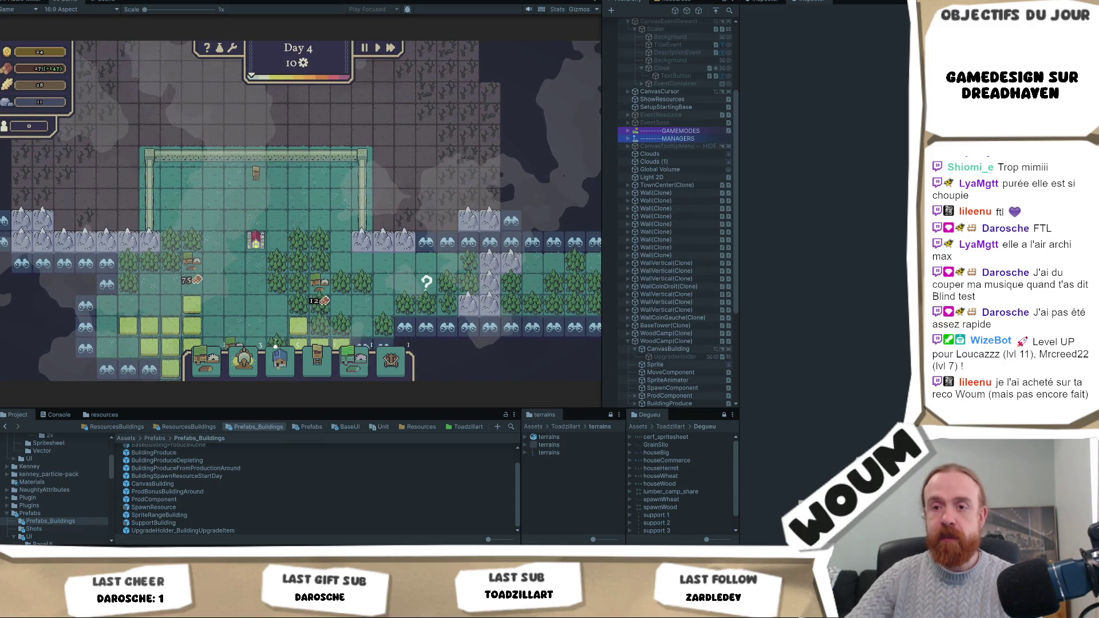
key("alt+Tab")
key("alt+Tab")
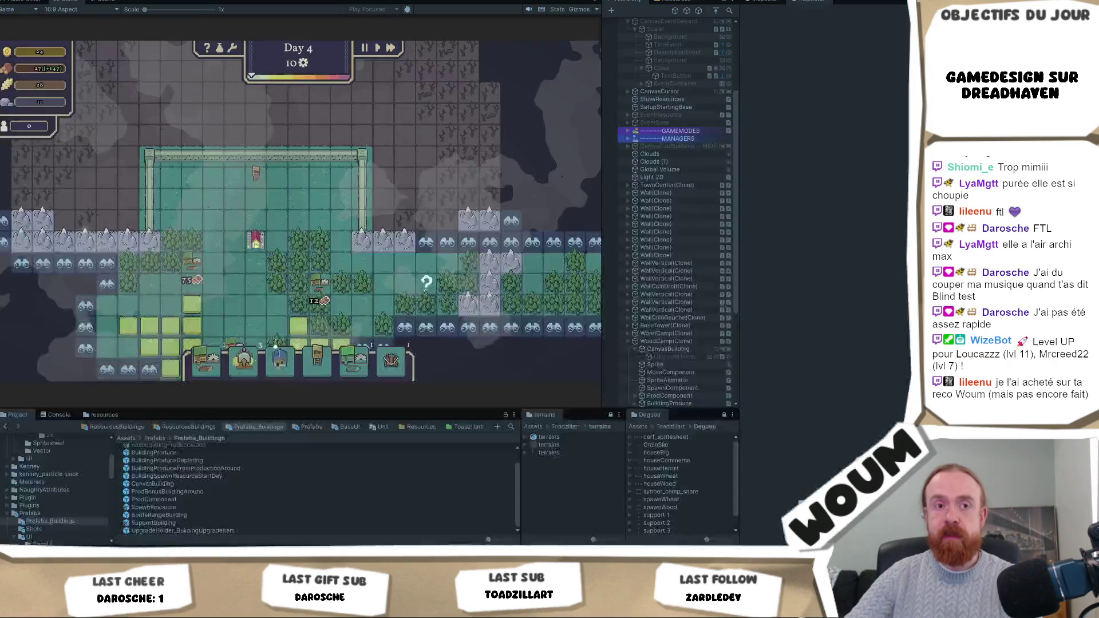
key("alt+Tab")
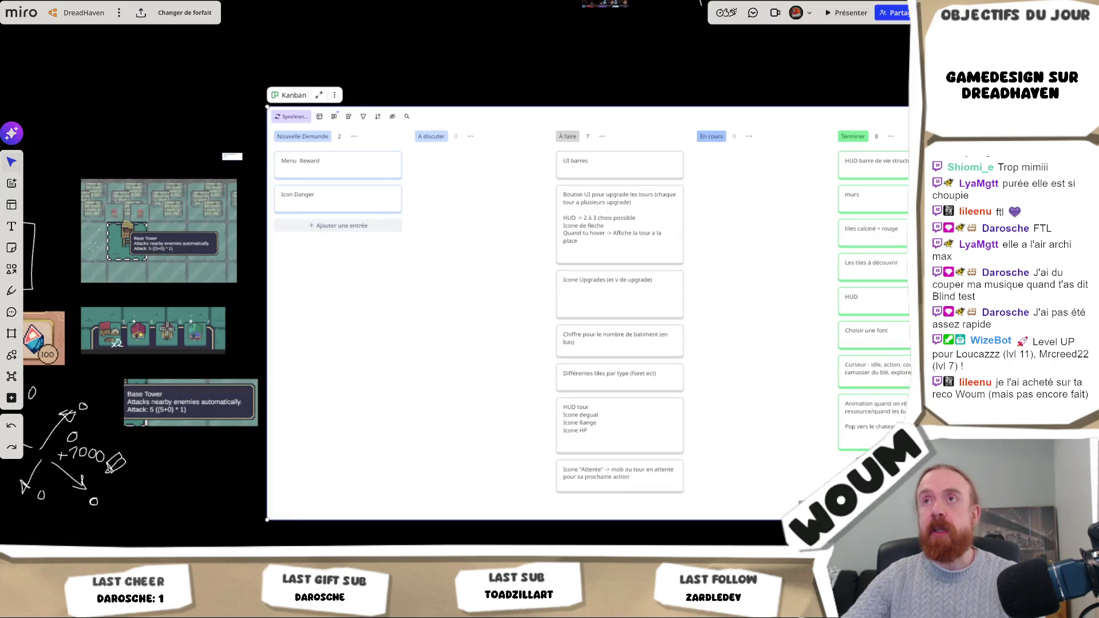
key("alt+Tab")
Step: Search Google for 'to the moon', then refine the query to 'to the moon steam'
type("to the")
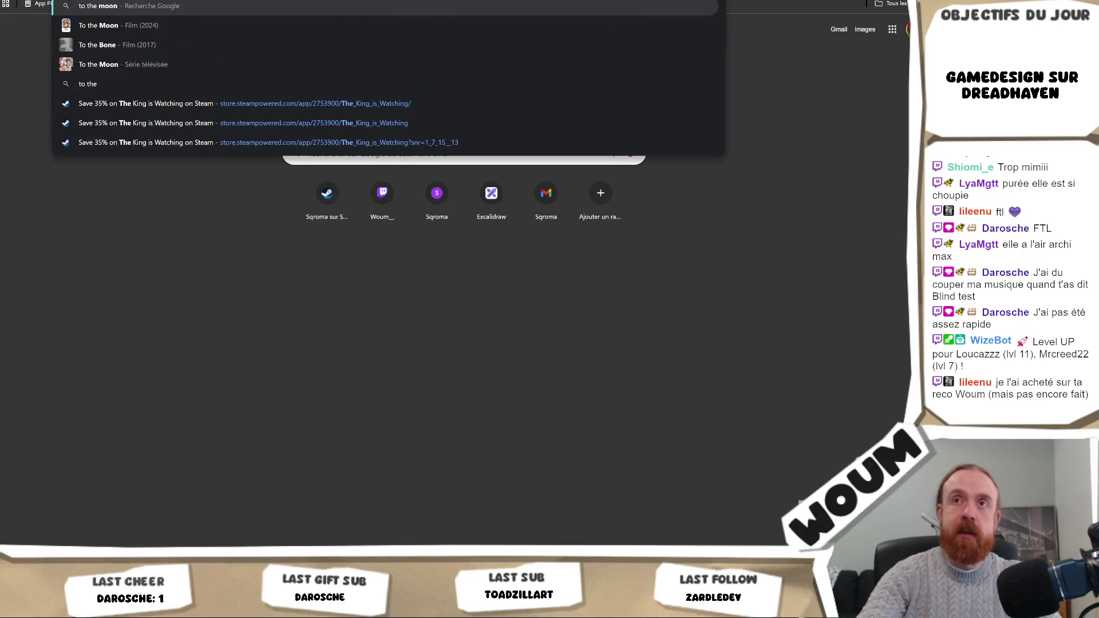
key("Down")
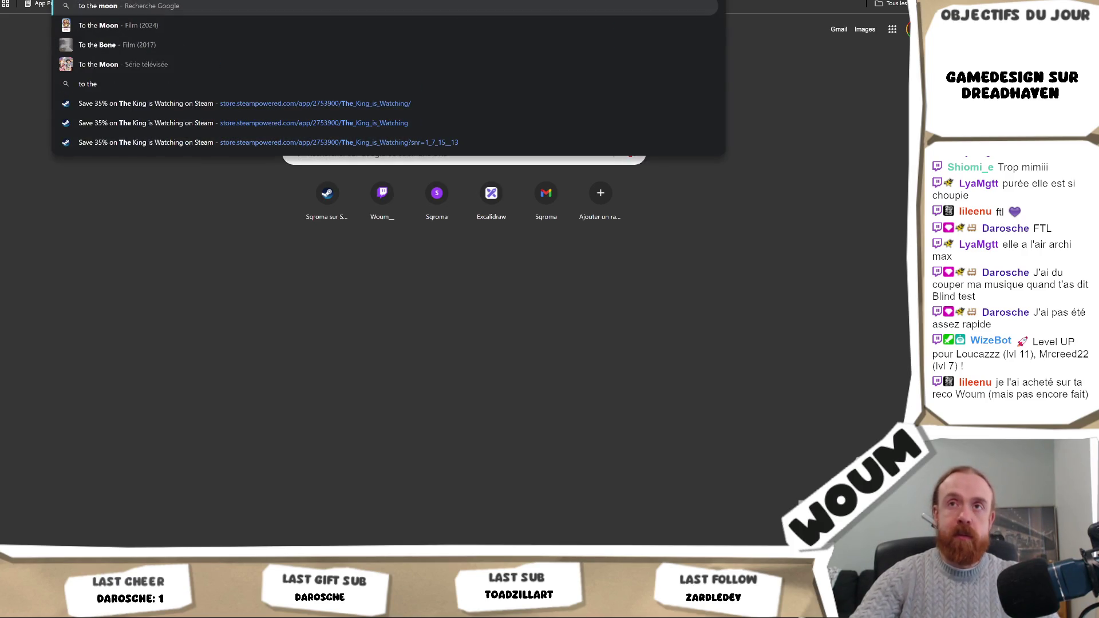
key("Return")
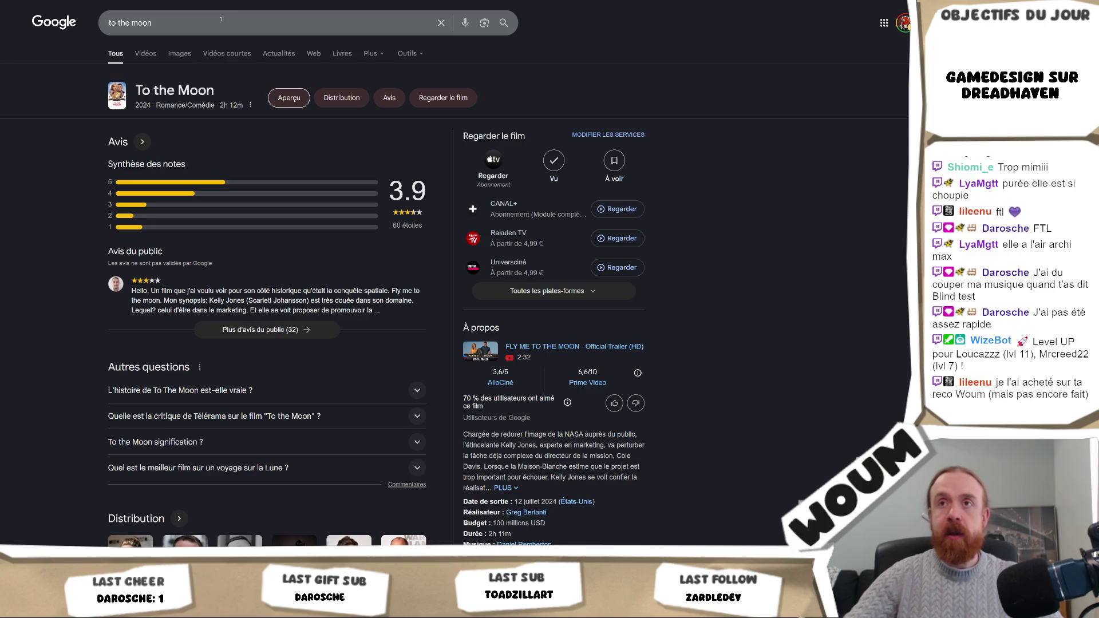
left_click(221, 22)
type("steam")
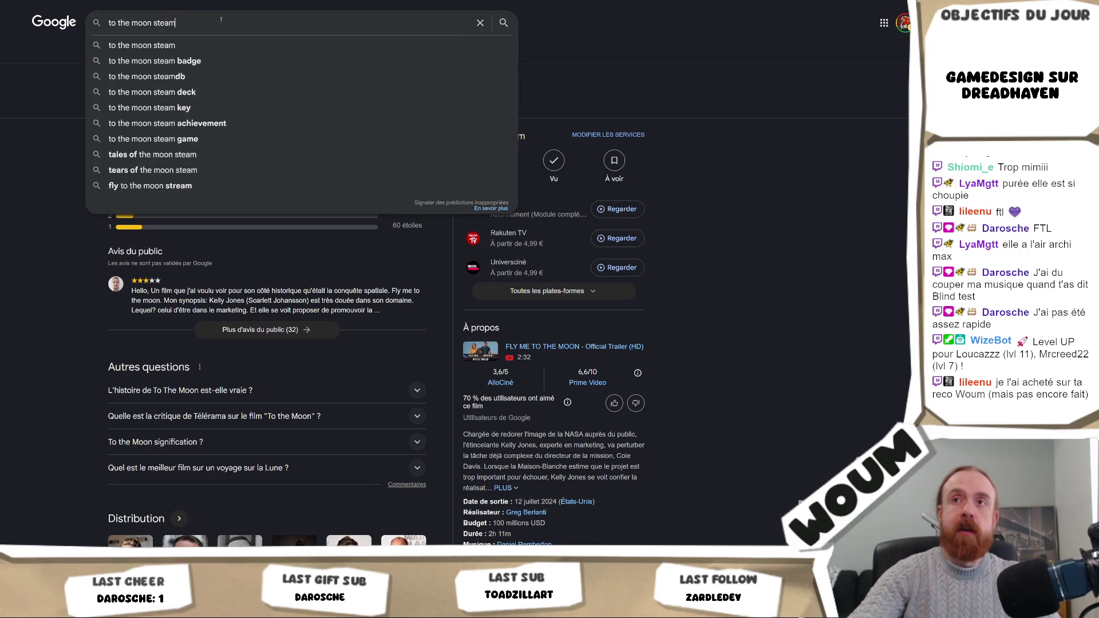
key("Return")
Step: Open To the Moon's Steam page, check purchase options, and follow the SteamDB lowest-price link
left_click(154, 107)
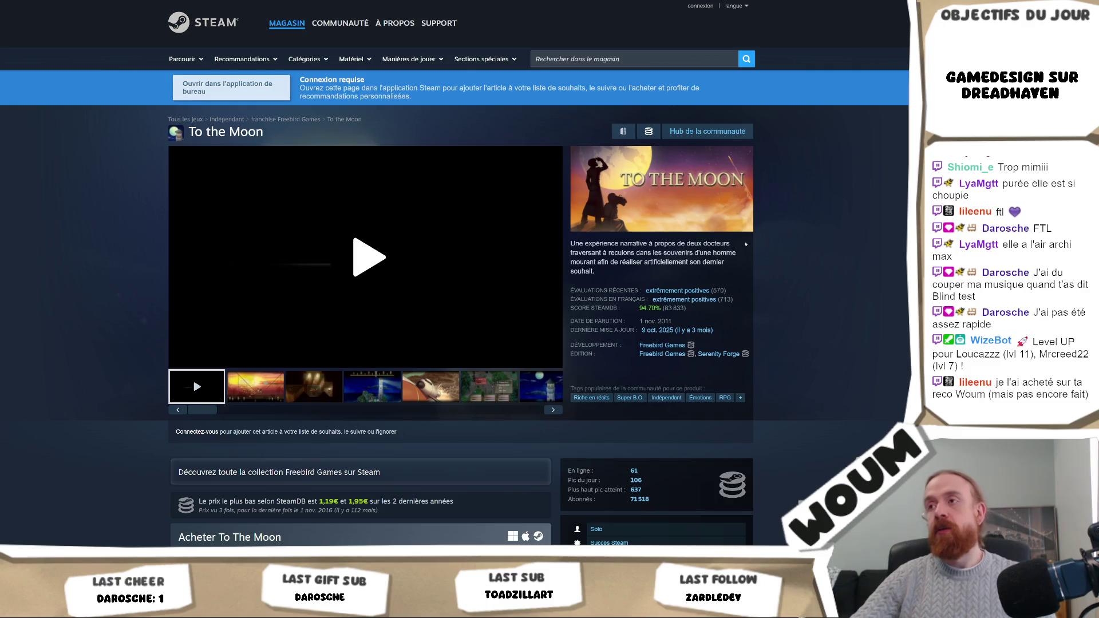
mouse_move(703, 314)
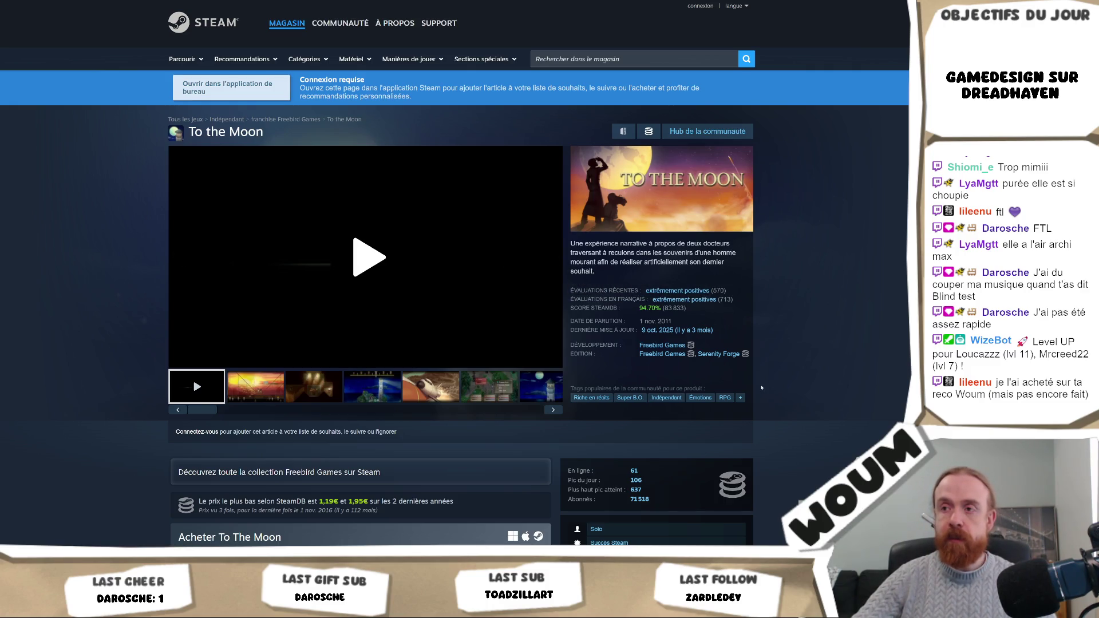
scroll(841, 376, "down", 3)
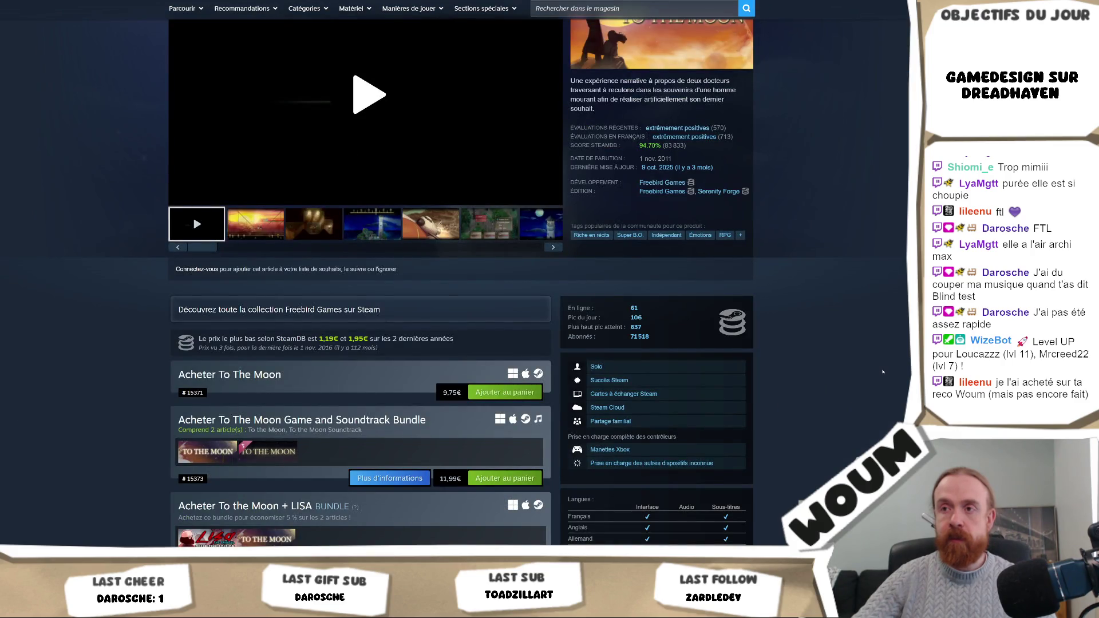
left_click(411, 344)
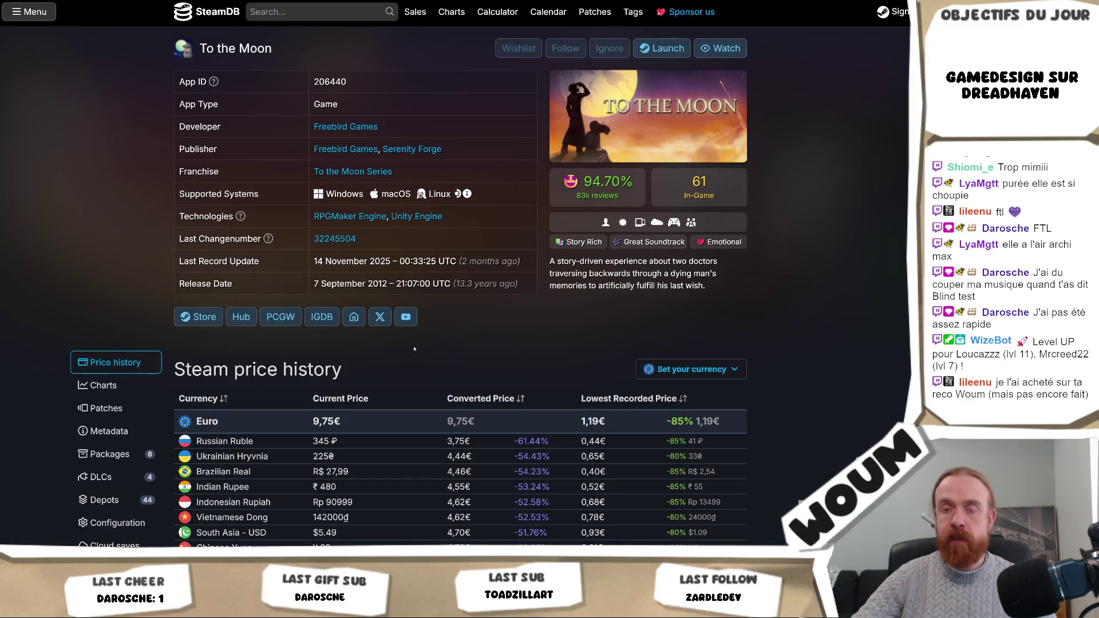
Step: View To the Moon's SteamDB player count charts, then return to the price history section
left_click(98, 385)
mouse_move(261, 269)
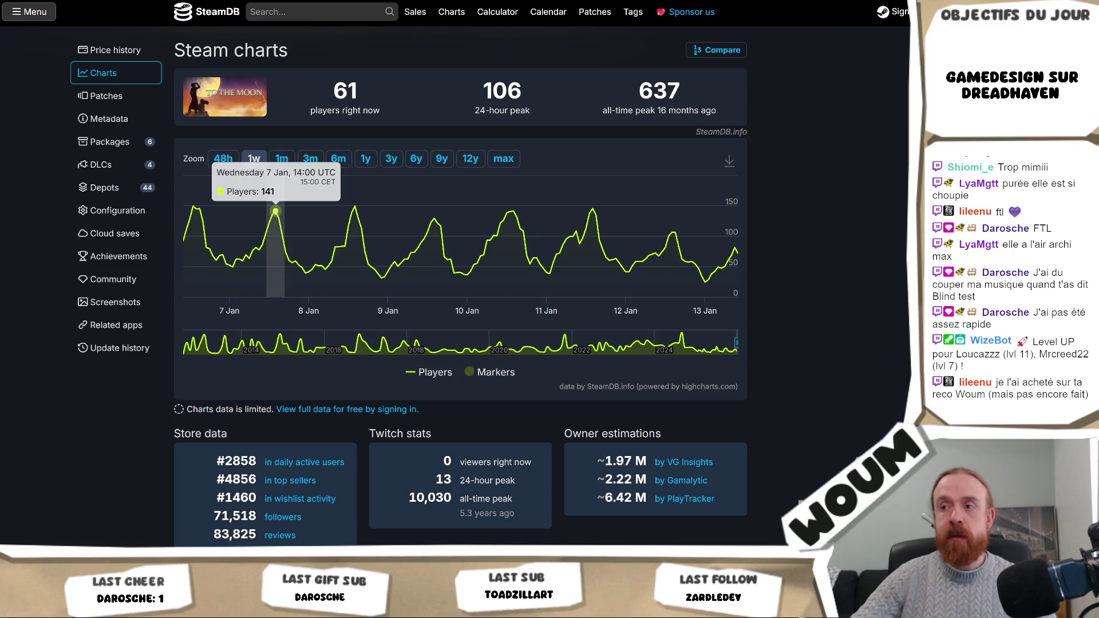
scroll(275, 212, "down", 3)
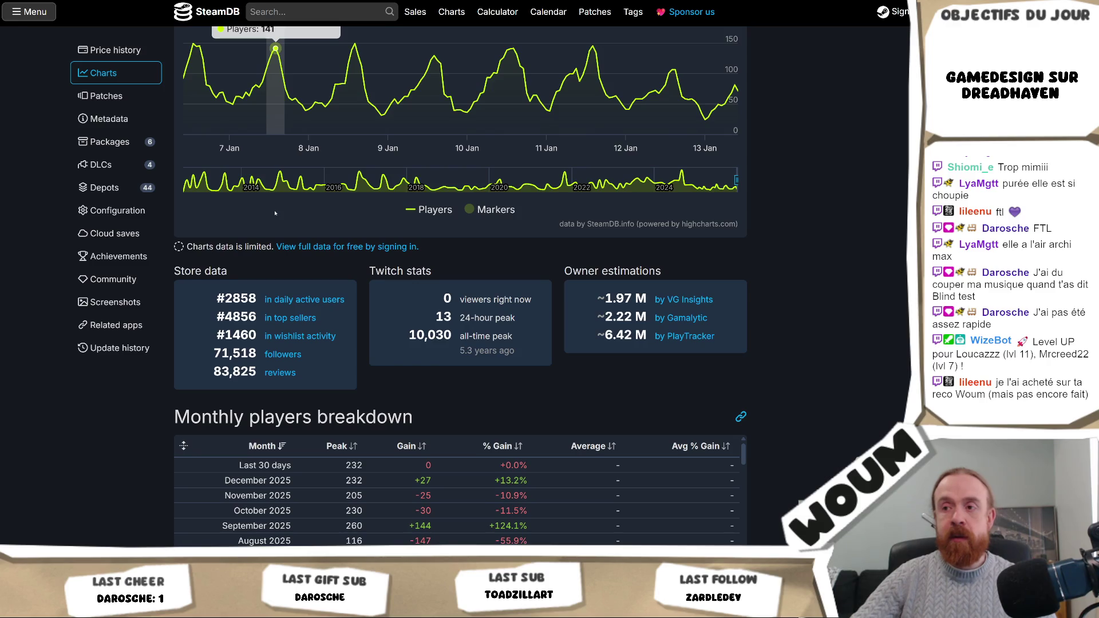
scroll(275, 213, "up", 3)
left_click(123, 51)
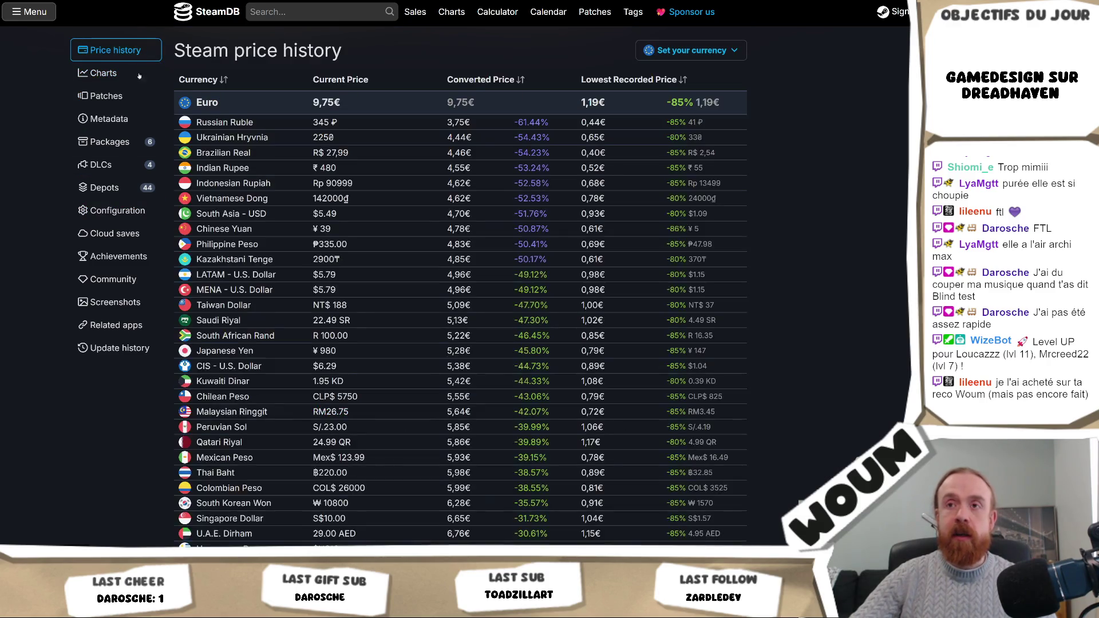
Step: Scroll through the euro price history and tags, then switch back to the Unity editor
scroll(317, 330, "down", 10)
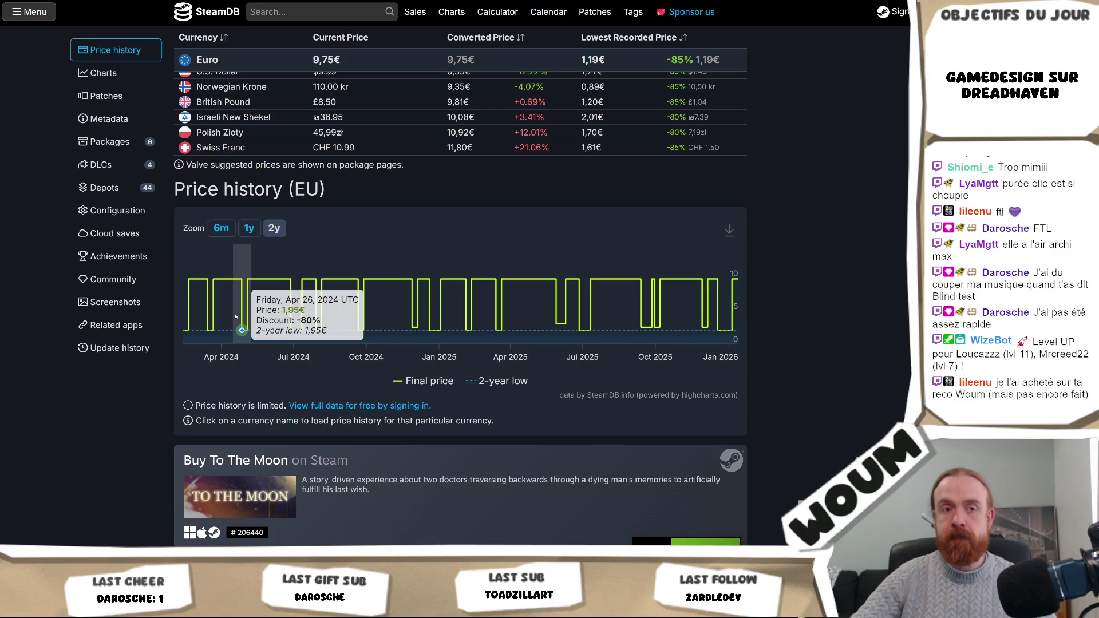
scroll(235, 316, "down", 2)
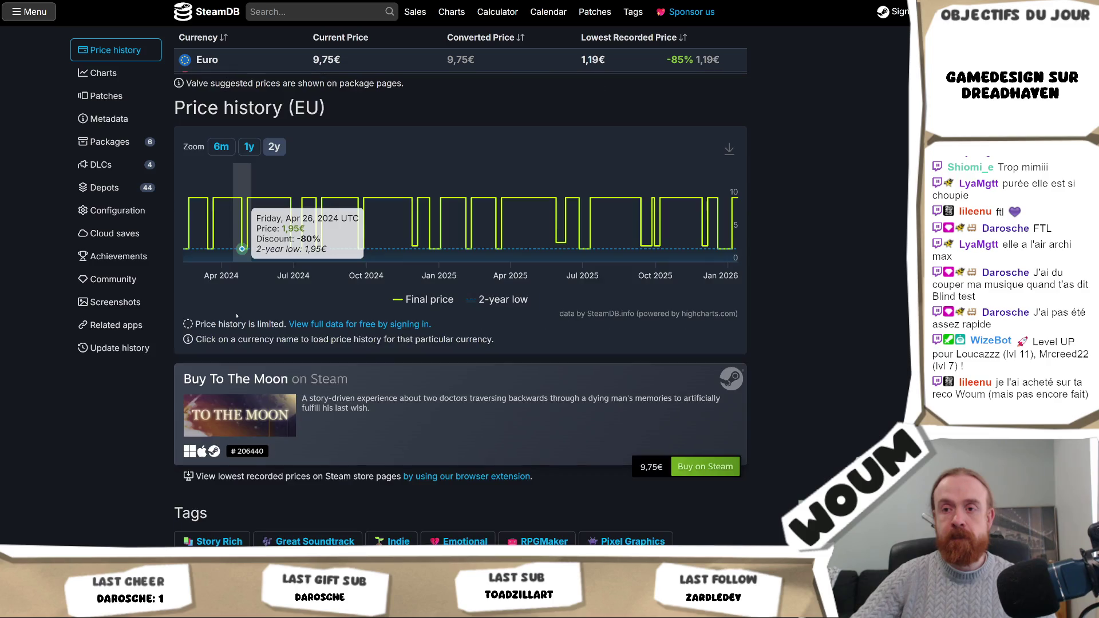
scroll(237, 316, "down", 2)
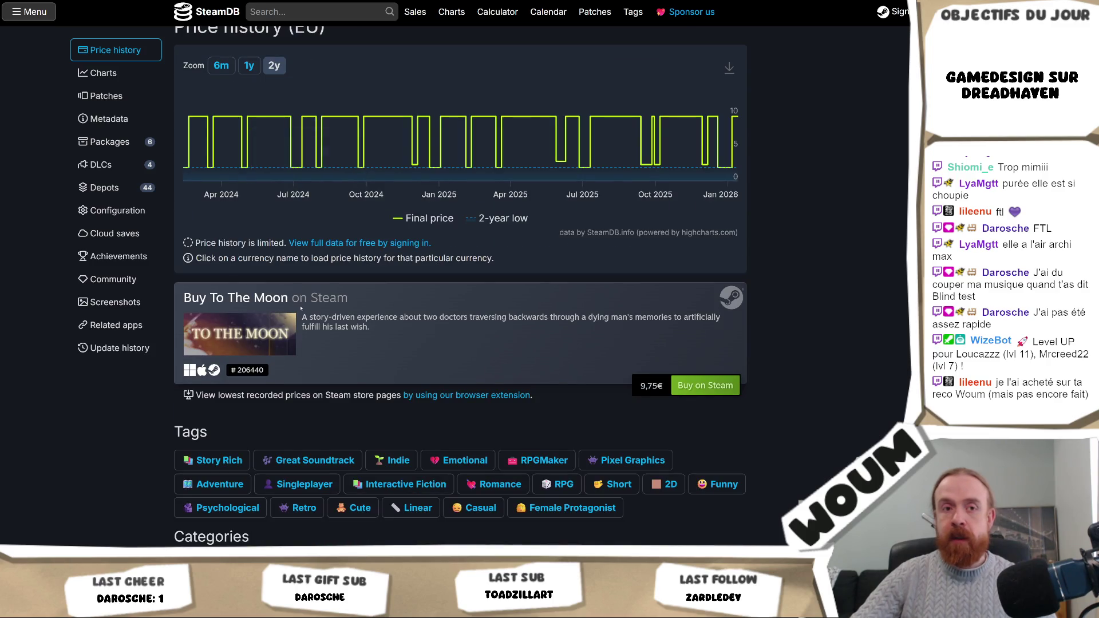
scroll(348, 307, "down", 4)
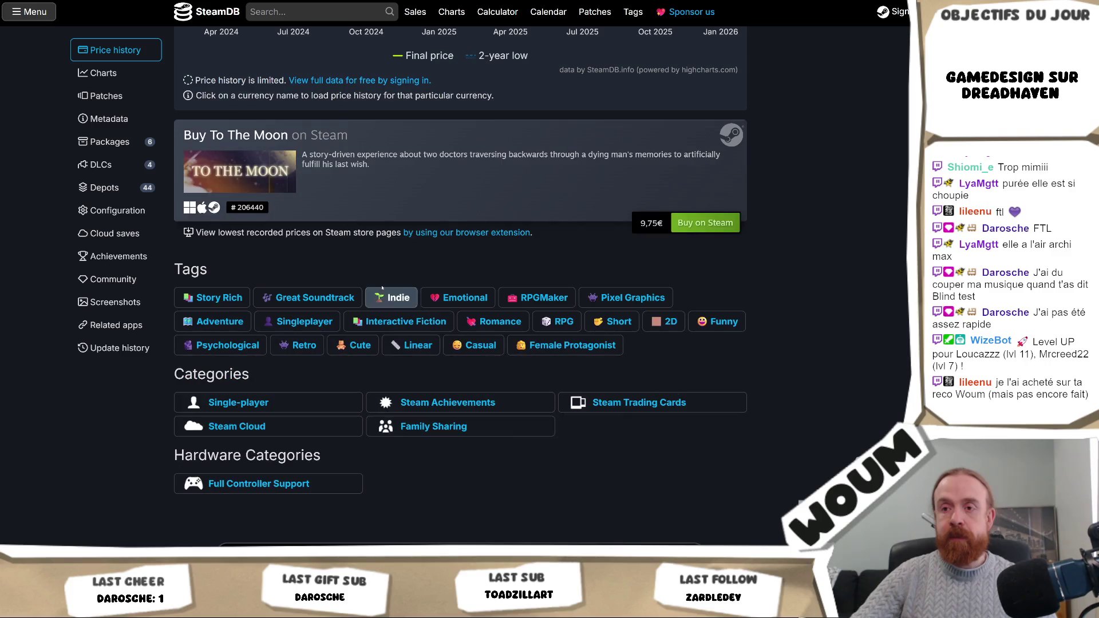
scroll(210, 156, "up", 10)
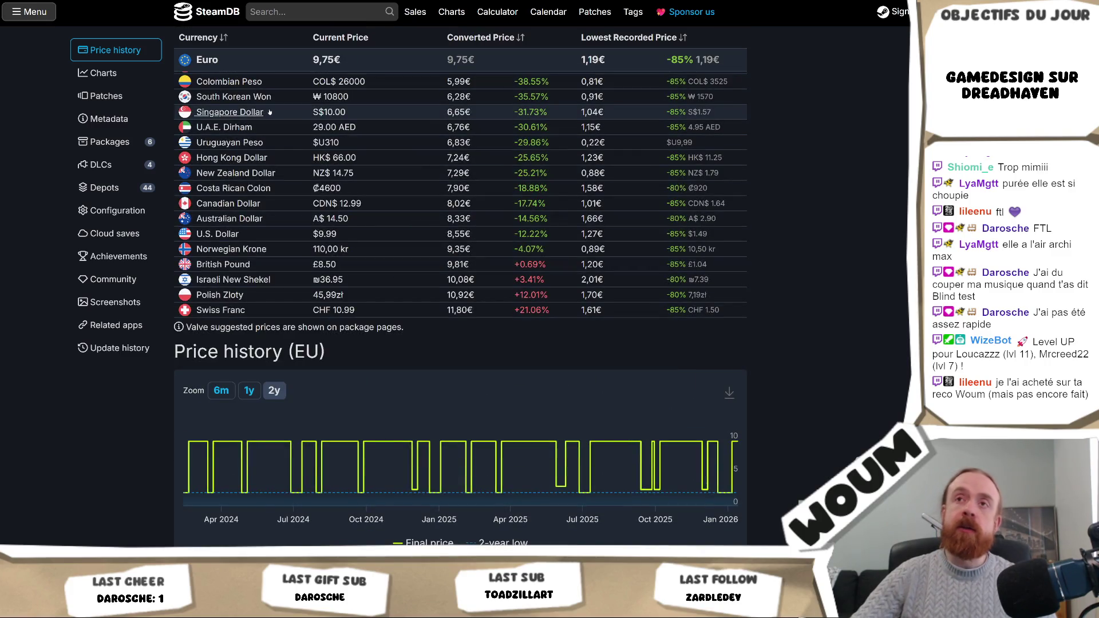
scroll(211, 257, "down", 3)
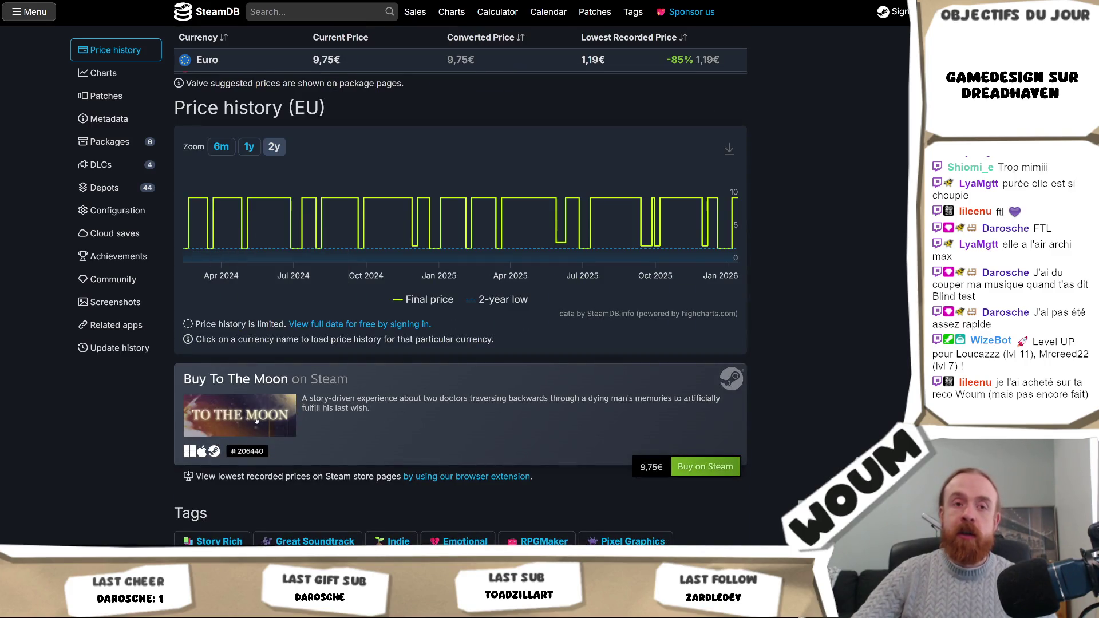
mouse_move(249, 218)
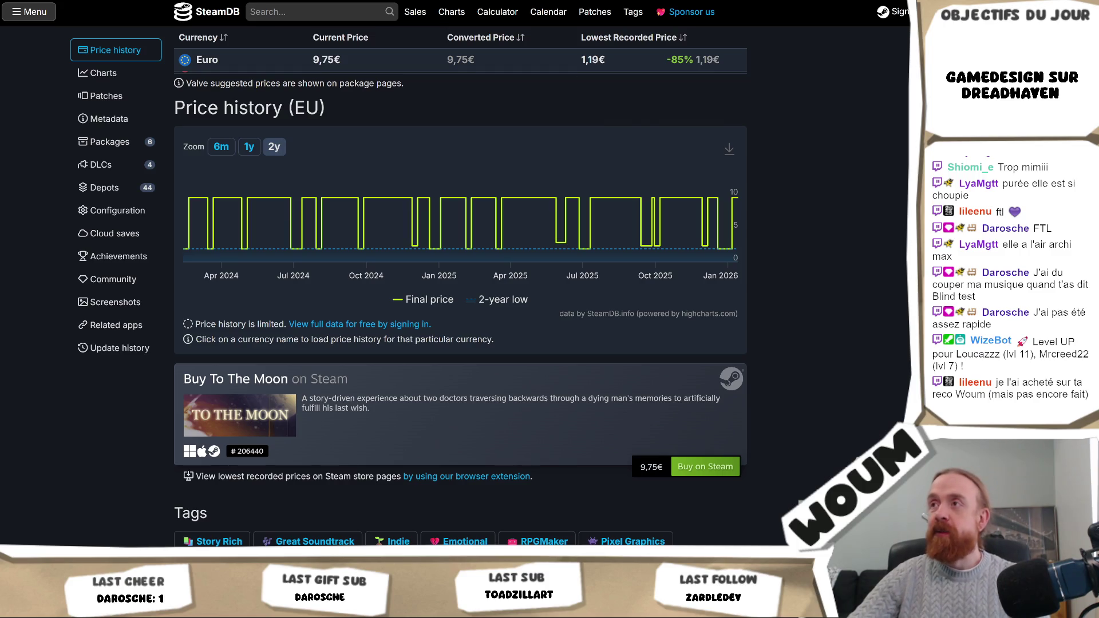
key("alt+Tab")
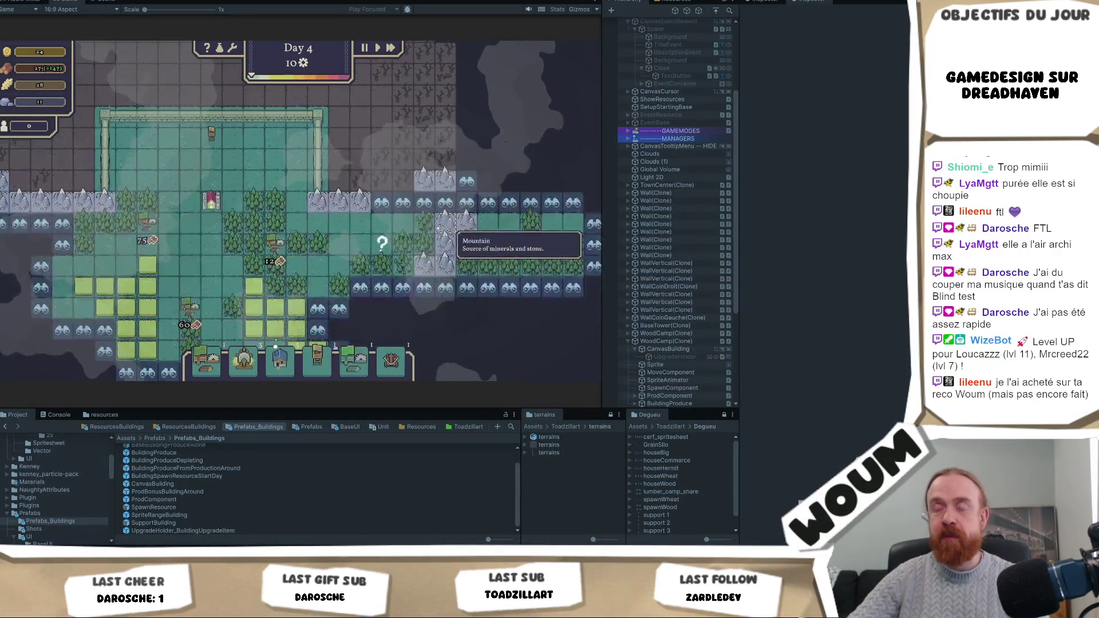
Step: Reveal the fogged discoverable tile and pan the map over the newly revealed area
left_click(361, 286)
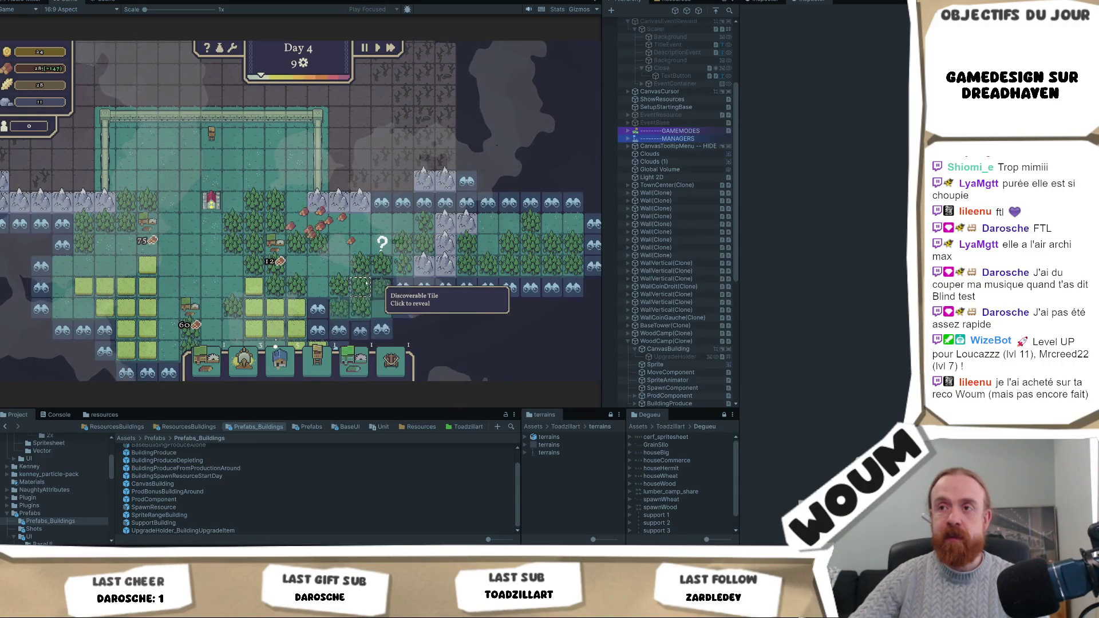
left_click_drag(367, 283, 357, 218)
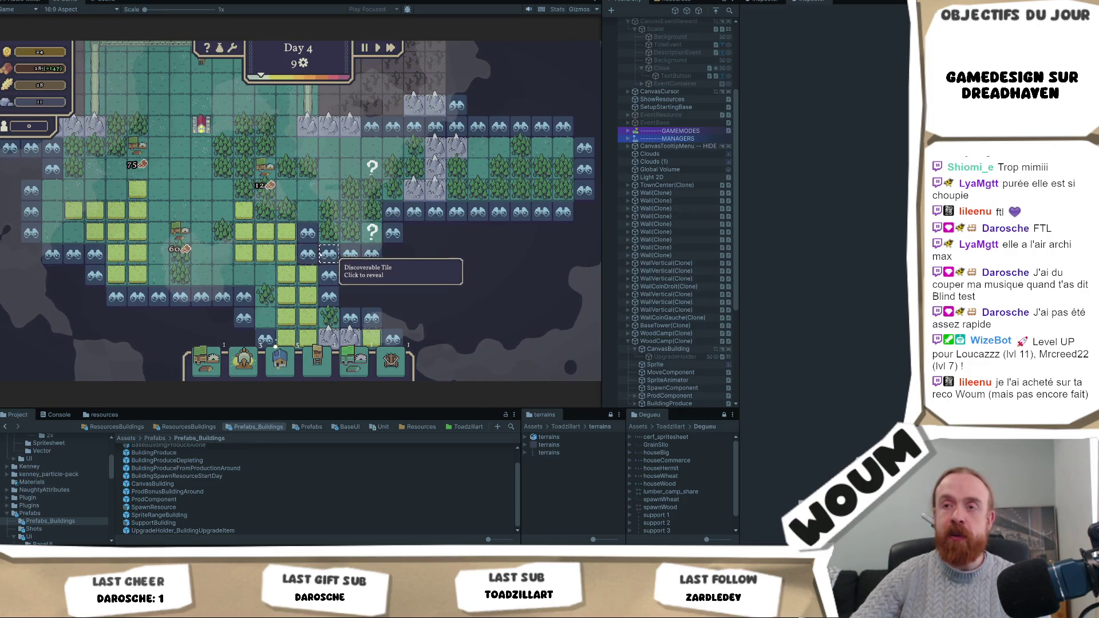
scroll(331, 255, "up", 2)
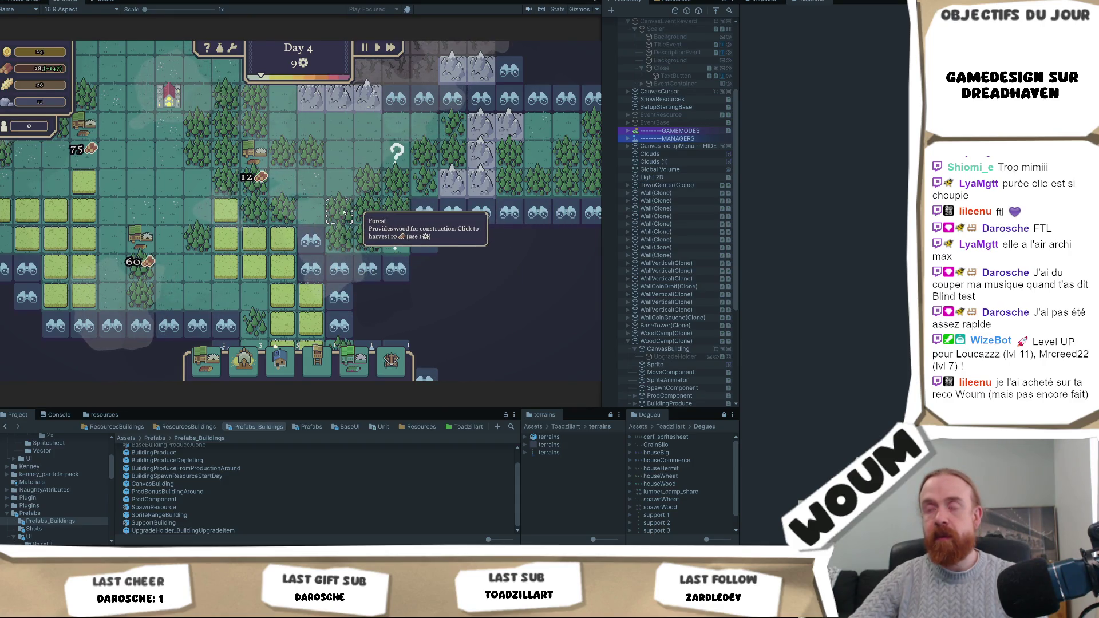
scroll(286, 312, "down", 1)
scroll(314, 179, "down", 1)
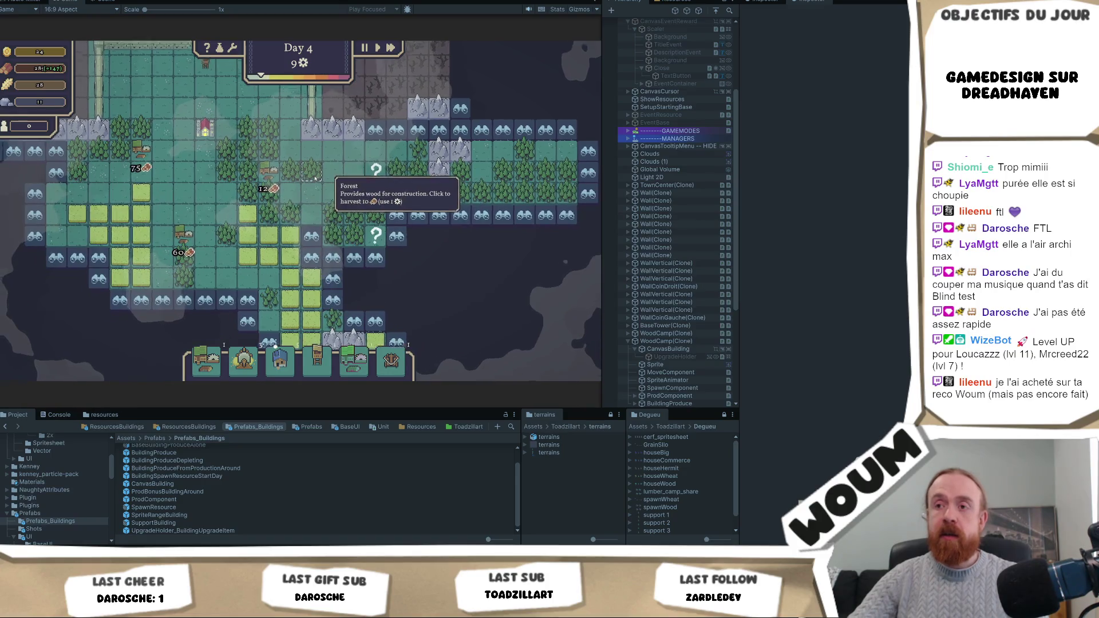
Step: Inspect the tower, TownCenter and Wood Camp tooltips, then open the UpgradeHolder_BuildingUpgradeItem prefab
left_click(177, 118)
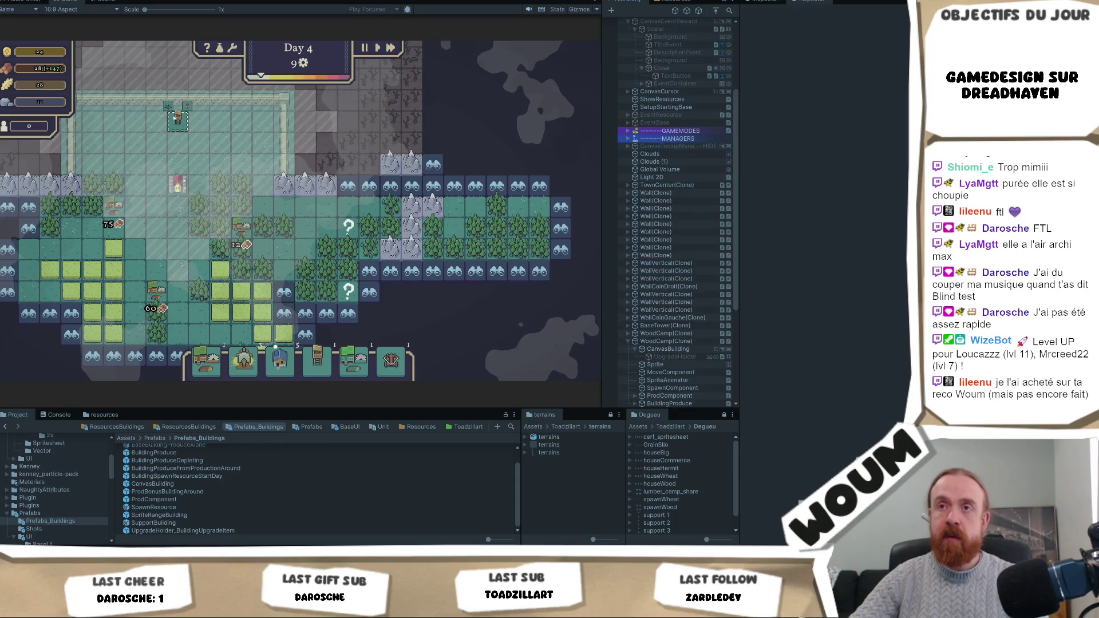
left_click(177, 184)
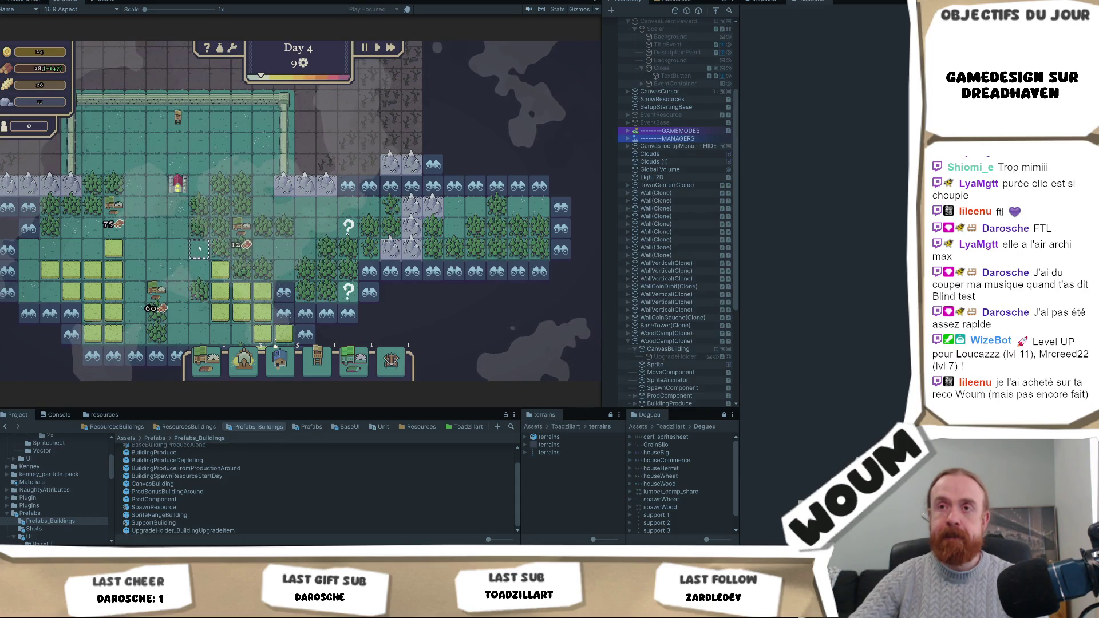
left_click(113, 205)
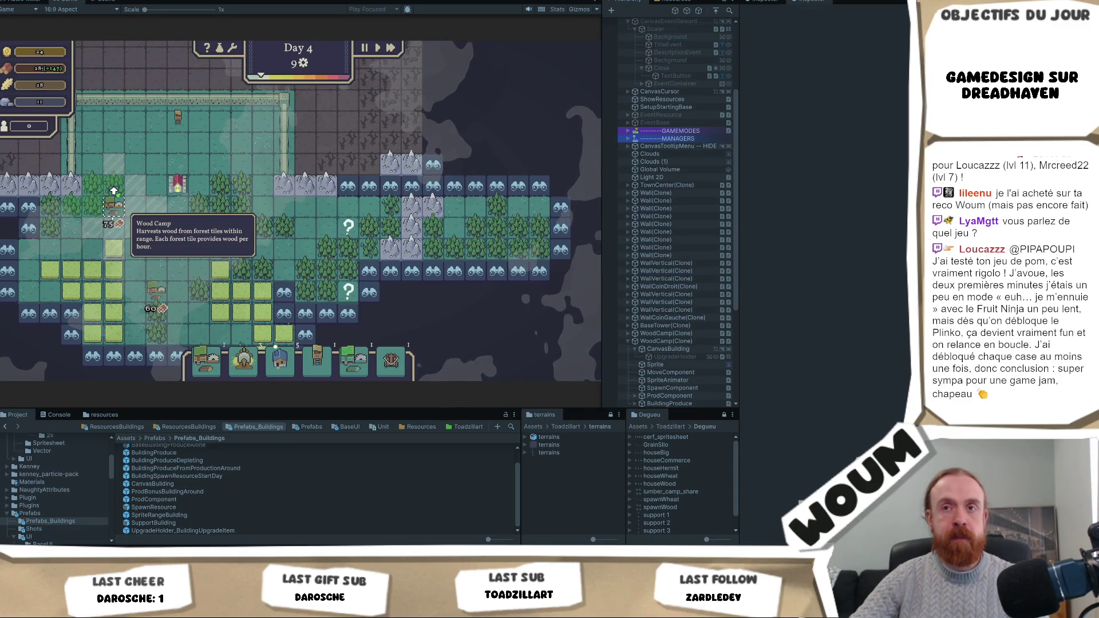
scroll(114, 191, "up", 1)
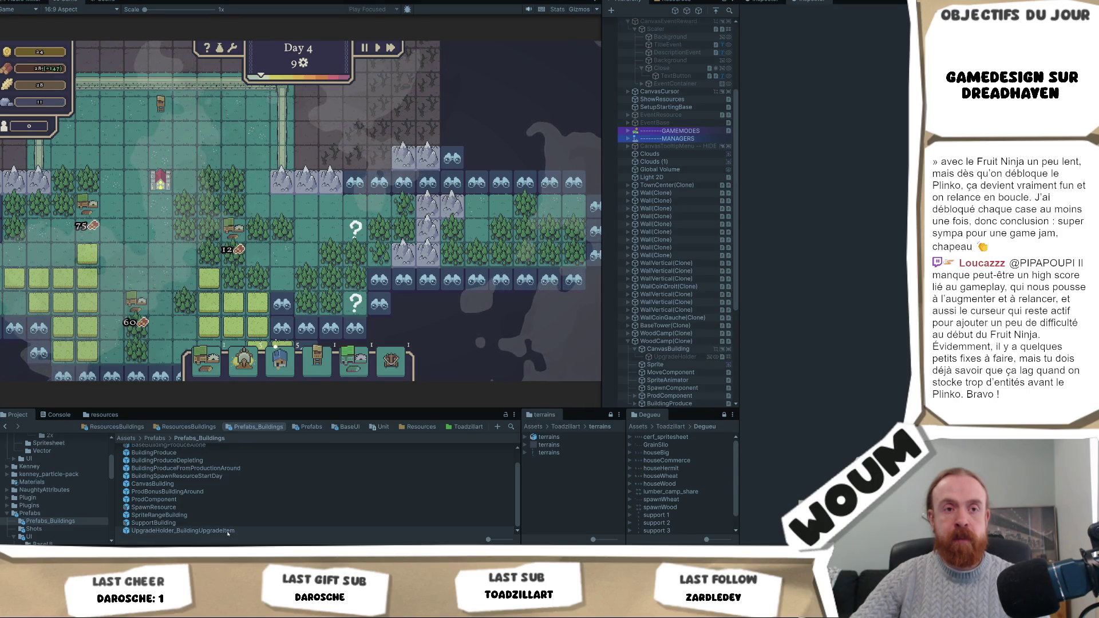
double_click(227, 531)
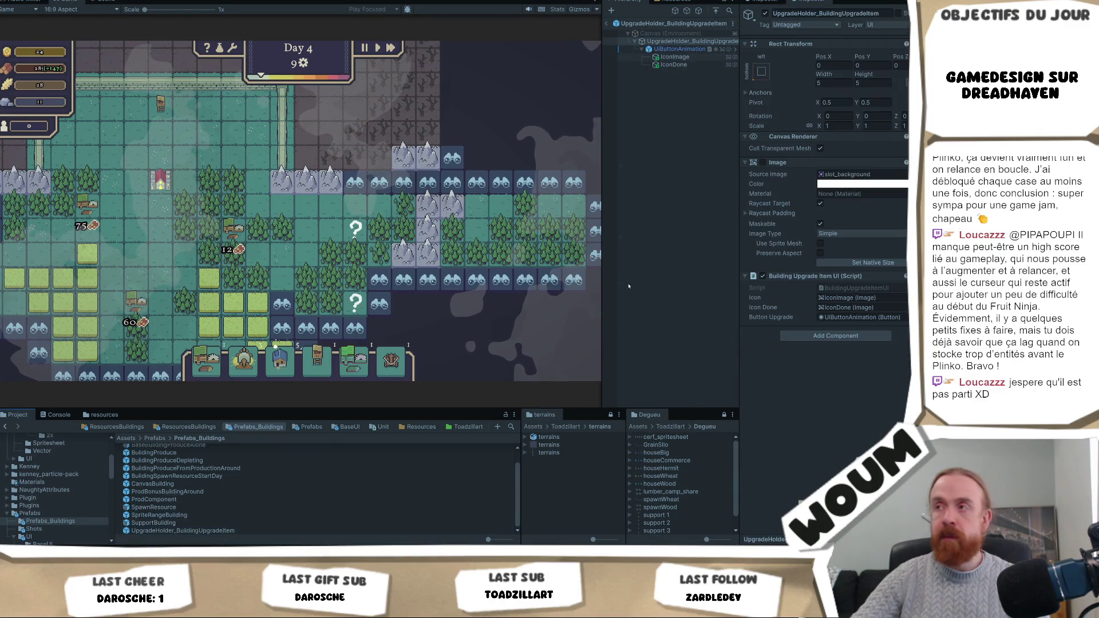
Step: Select the IconDone checkmark image in the prefab and tint it a darker olive green
left_click(675, 57)
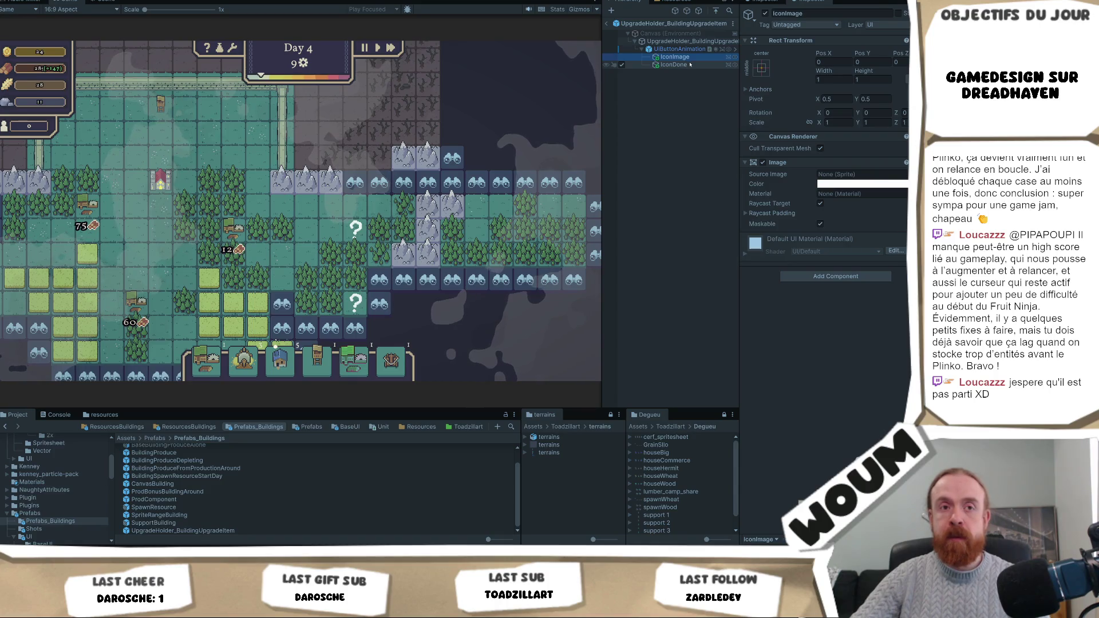
left_click(707, 65)
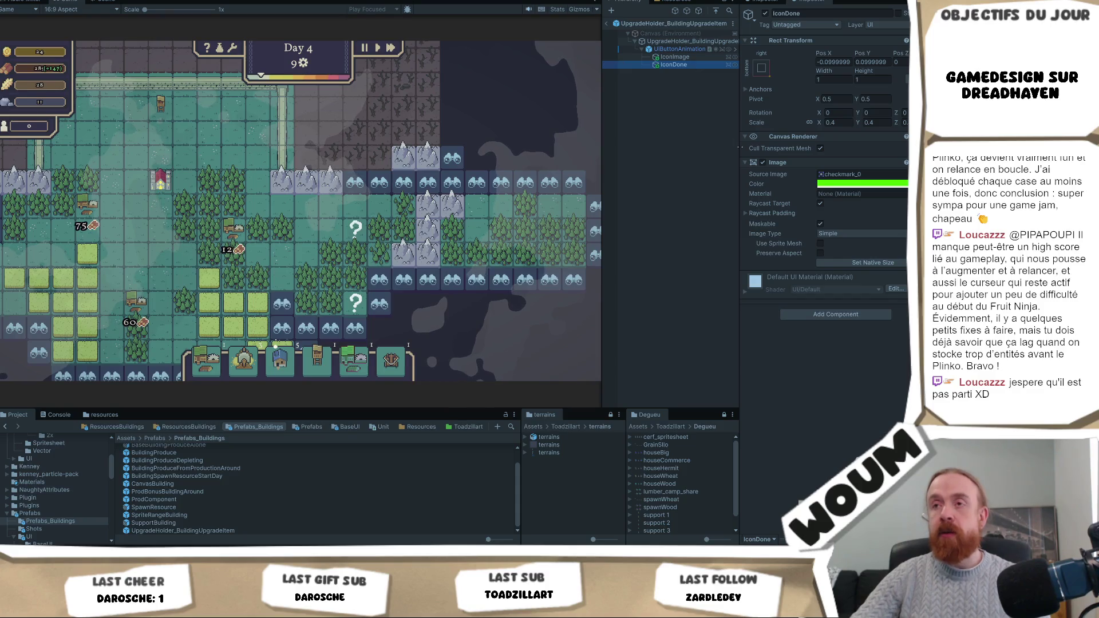
left_click(876, 187)
left_click_drag(896, 240, 900, 255)
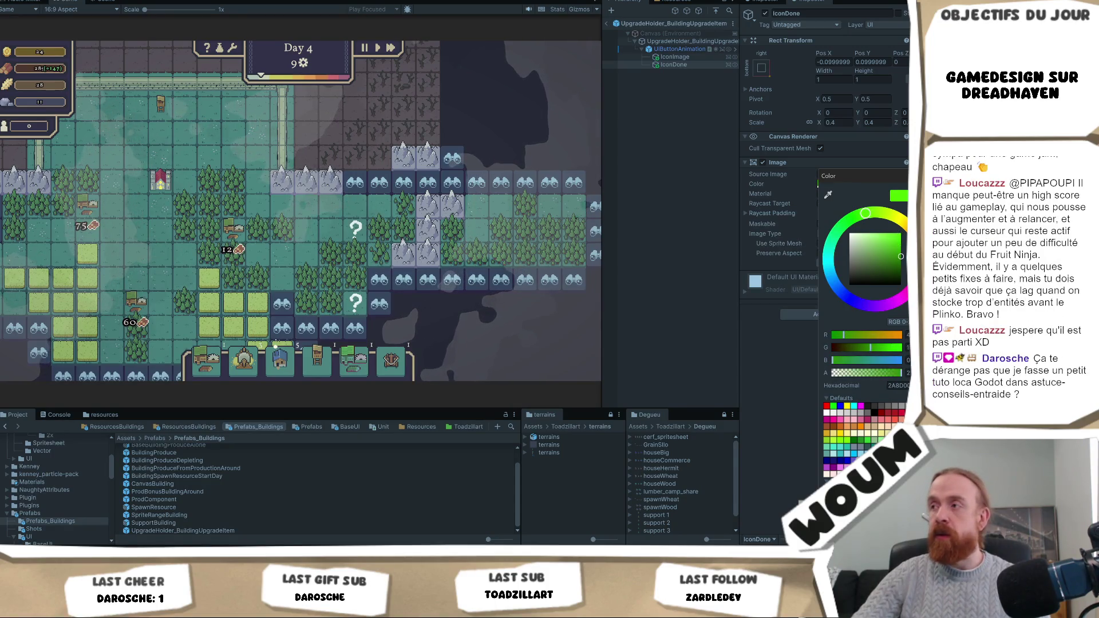
left_click_drag(901, 256, 897, 247)
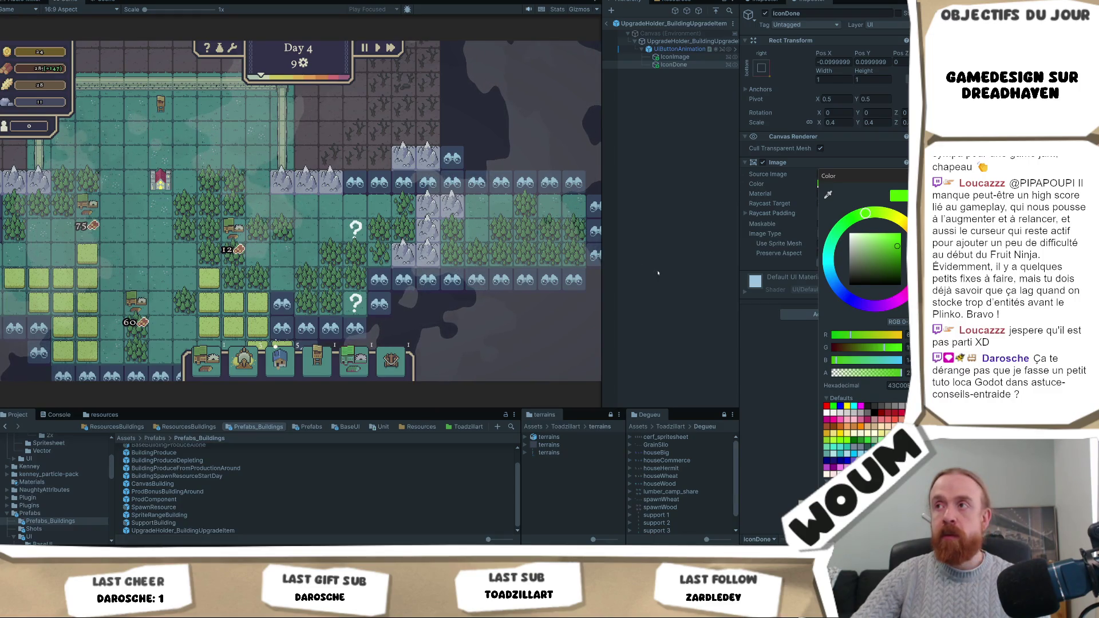
left_click(738, 289)
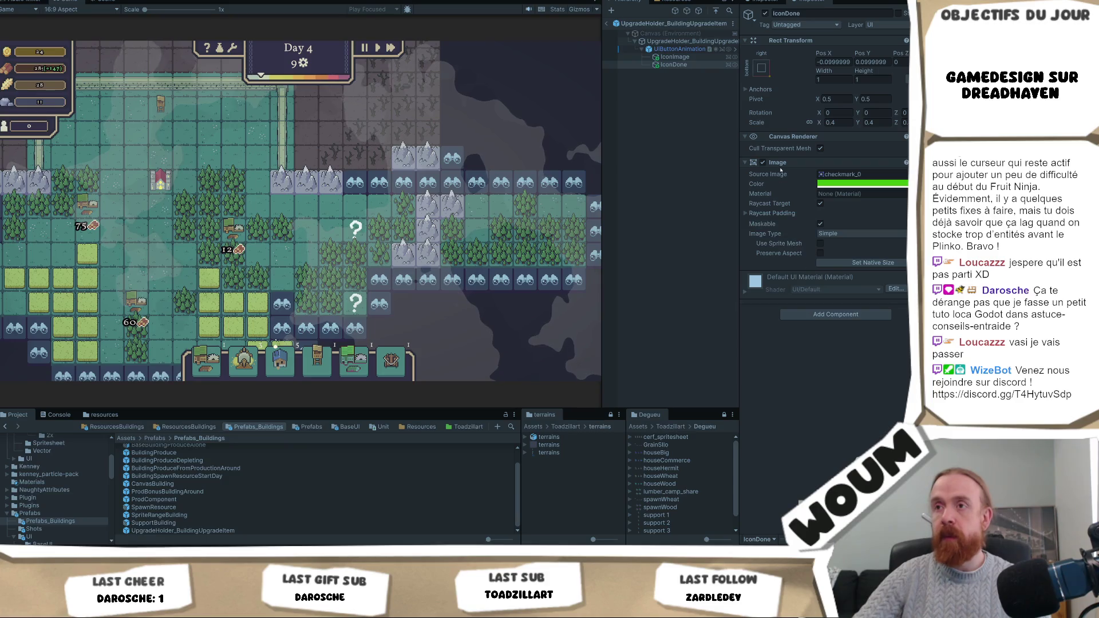
Step: Brighten the checkmark colour to 5EE127 and pan the map toward the Wood Camp
mouse_move(89, 203)
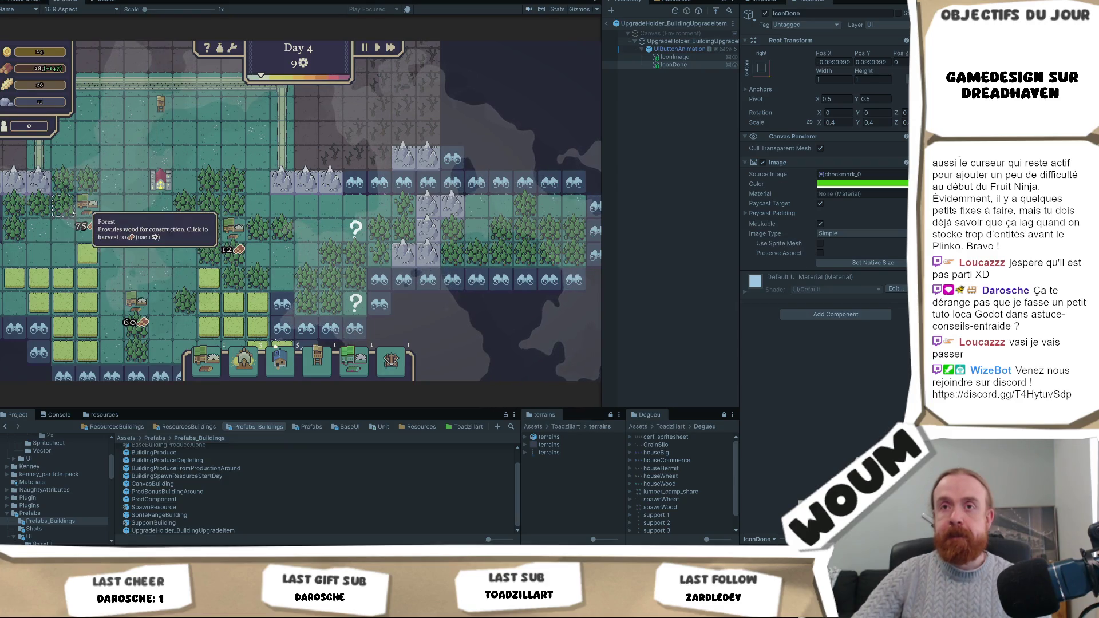
left_click(861, 183)
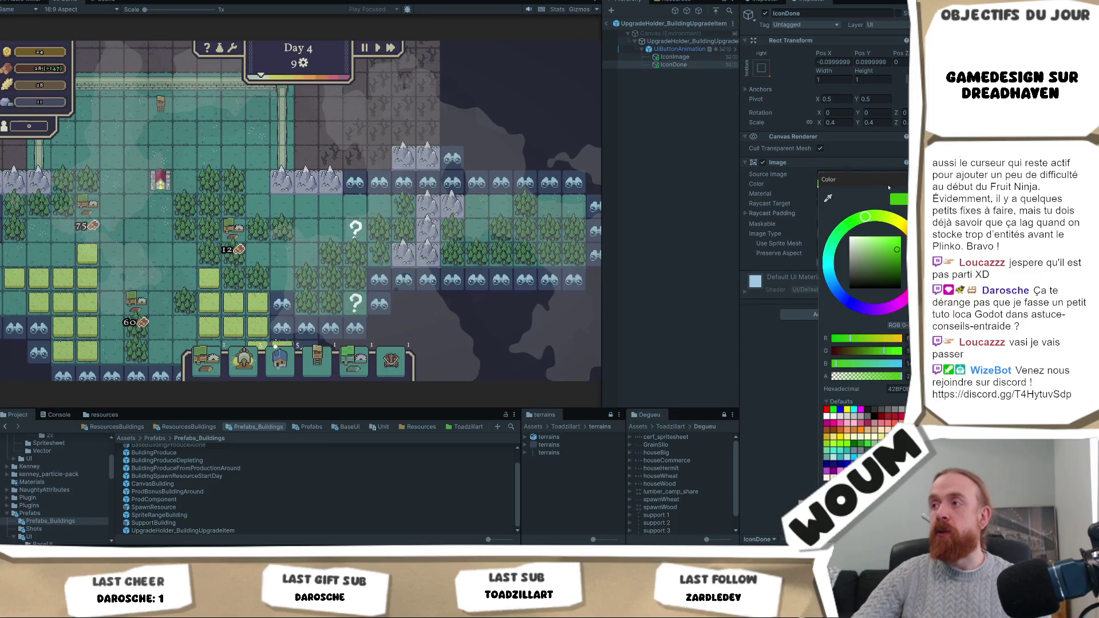
left_click_drag(897, 249, 892, 243)
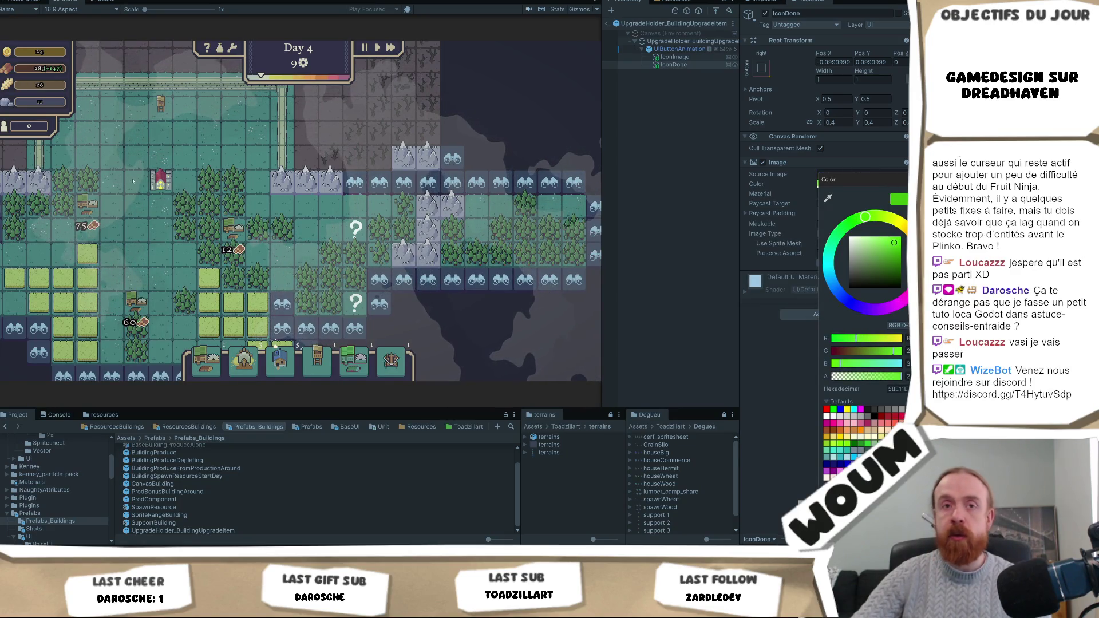
left_click(112, 206)
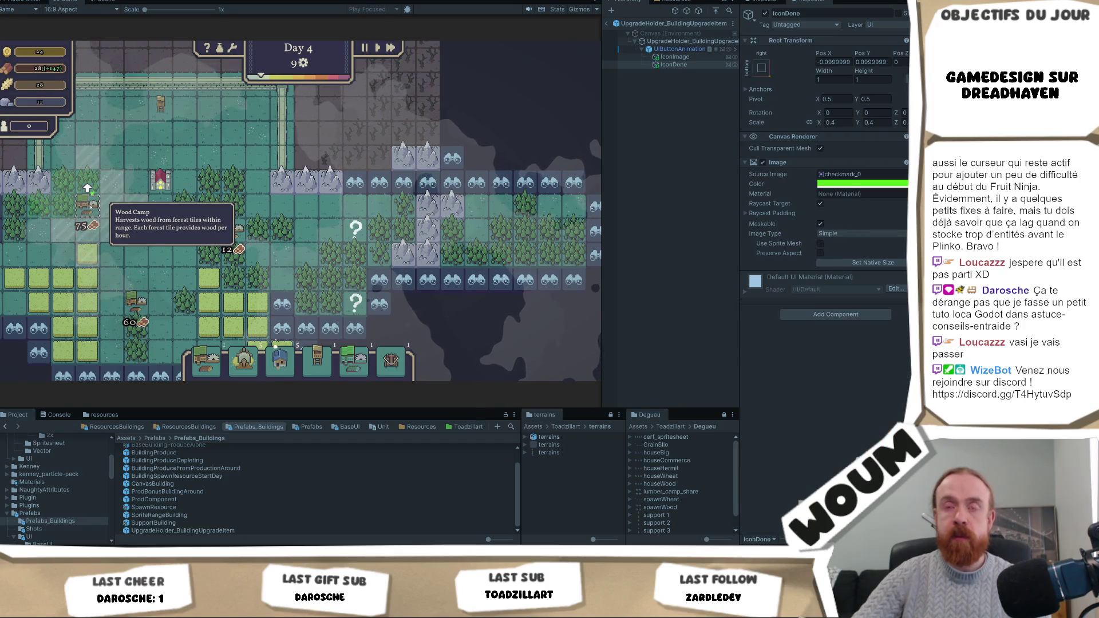
scroll(79, 207, "up", 2)
left_click_drag(79, 206, 247, 252)
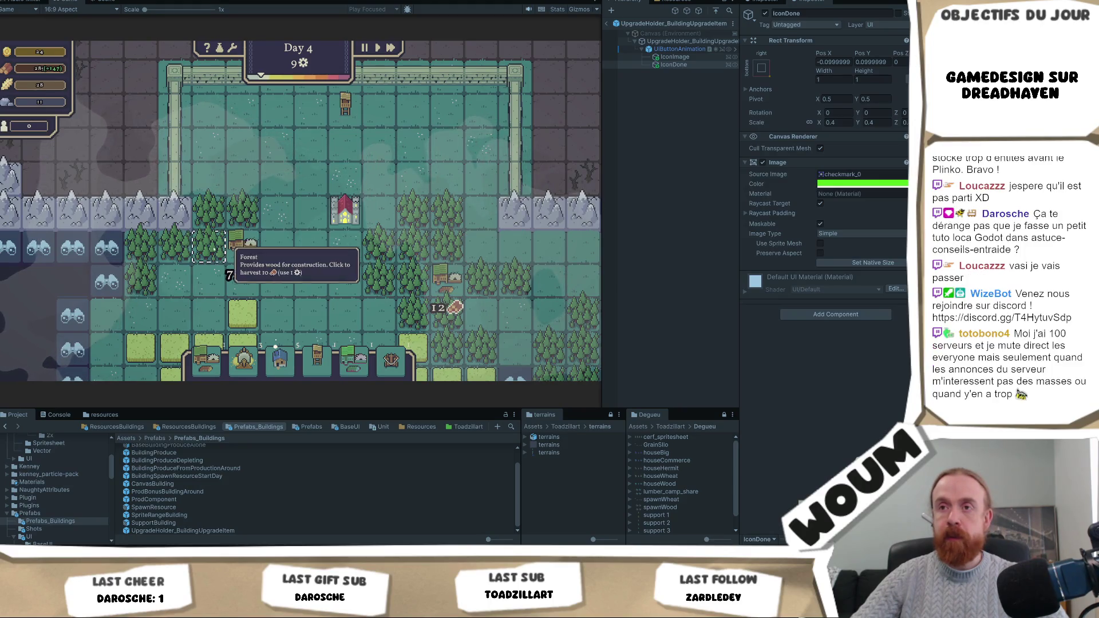
Step: Watch the Day 4 Wood Camp harvest wood from nearby forest tiles beside the walled town
mouse_move(235, 252)
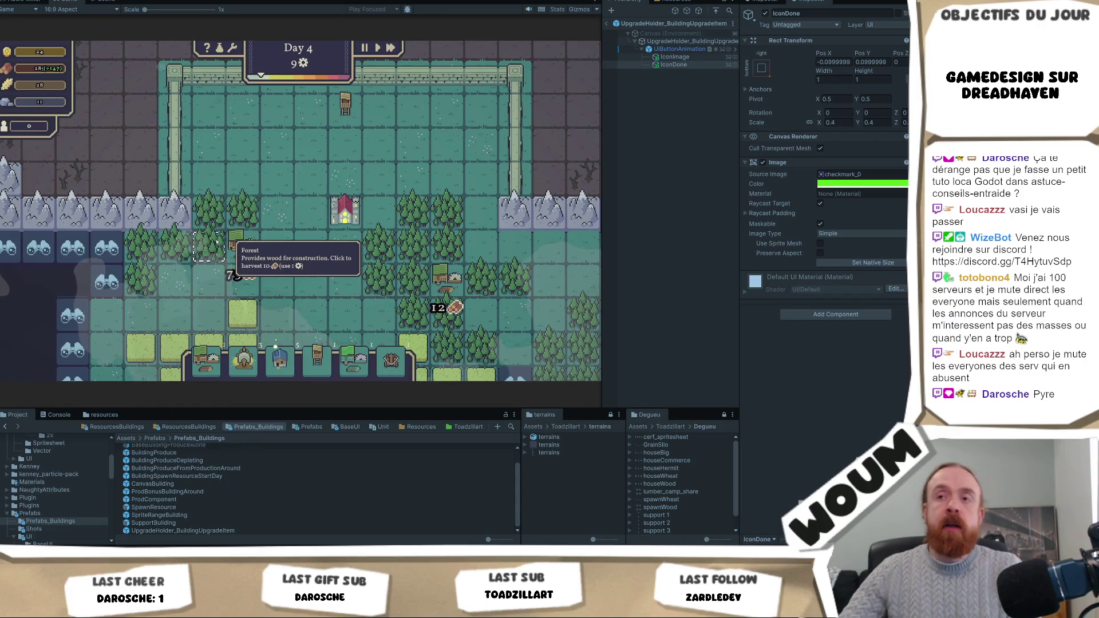
scroll(302, 210, "up", 2)
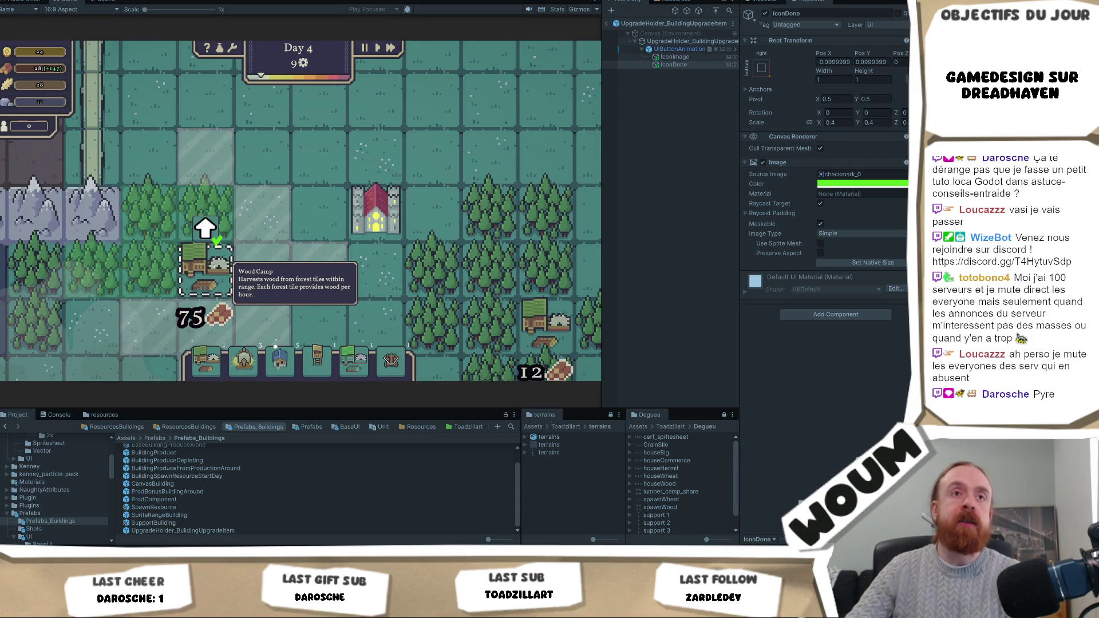
Step: Deselect the Wood Camp, survey the wider day-4 map, then go to the Miro board's A discuter column
key("Escape")
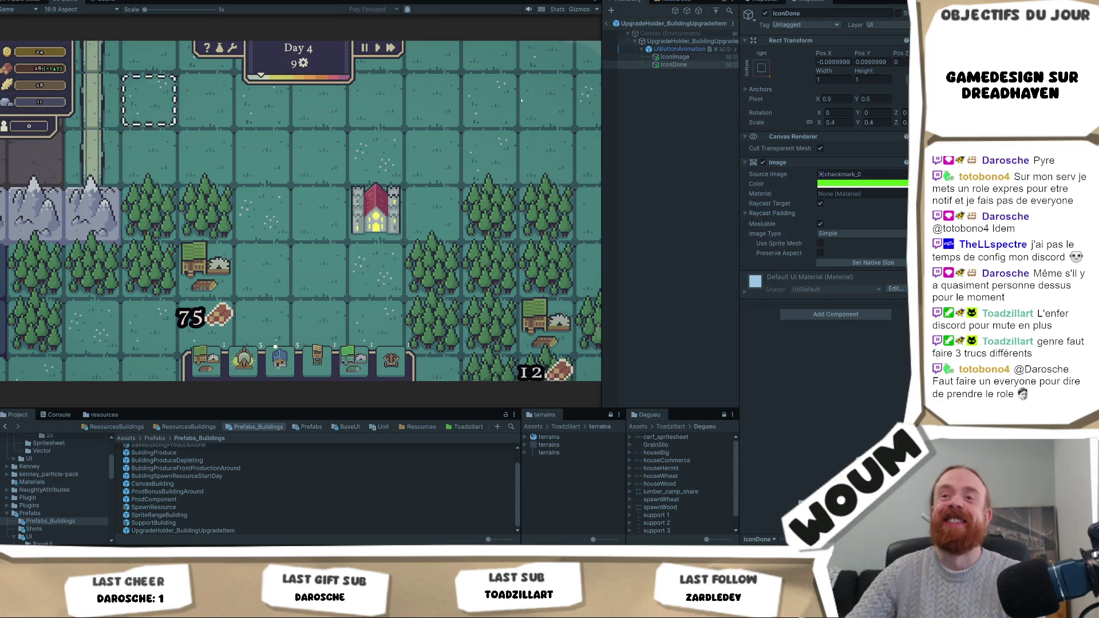
scroll(302, 241, "down", 3)
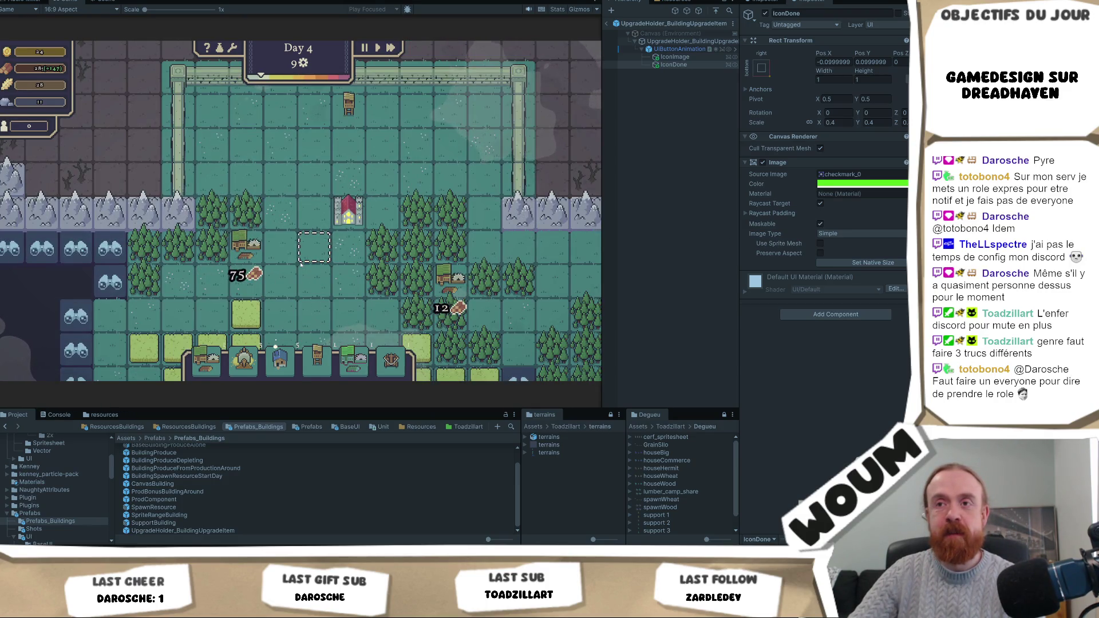
scroll(301, 265, "up", 2)
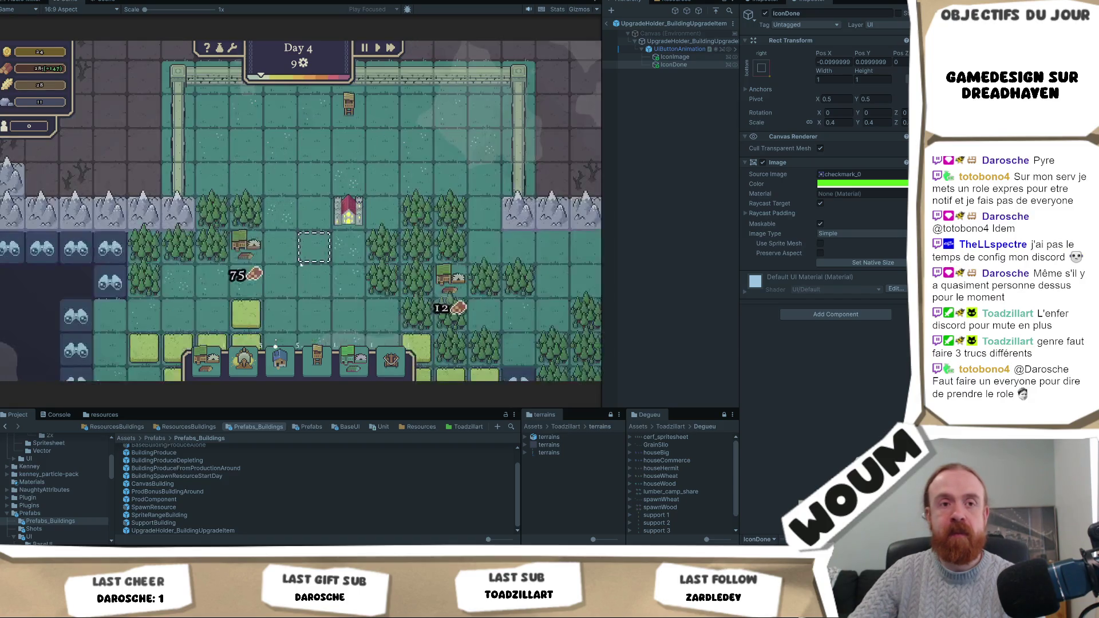
scroll(301, 265, "down", 1)
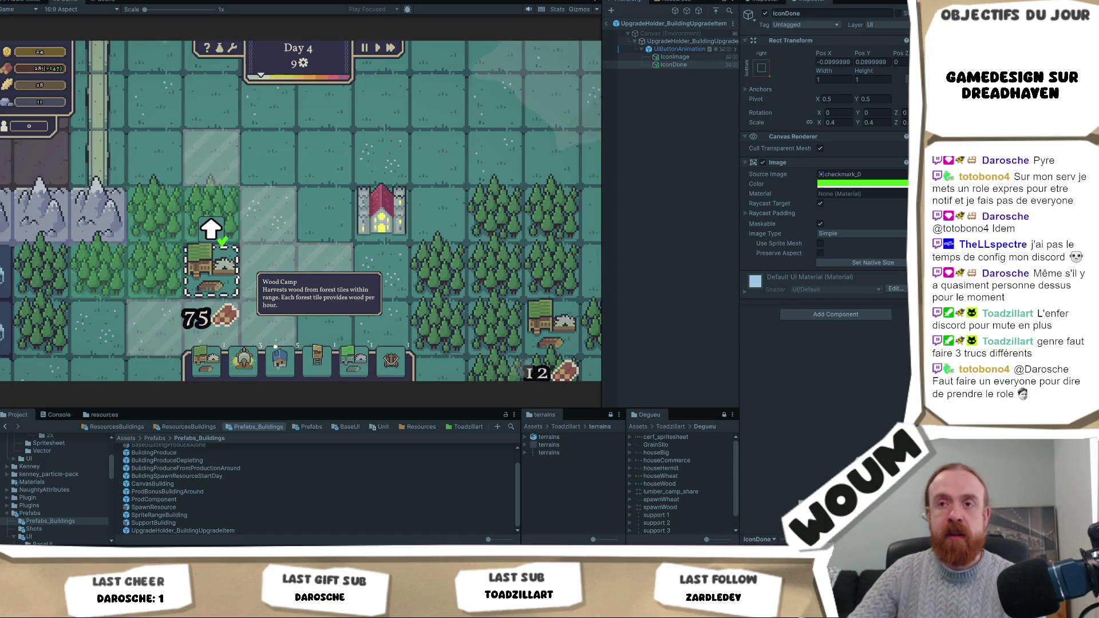
scroll(313, 198, "down", 1)
mouse_move(376, 329)
left_mouse_down()
mouse_move(314, 197)
mouse_move(252, 205)
left_mouse_up()
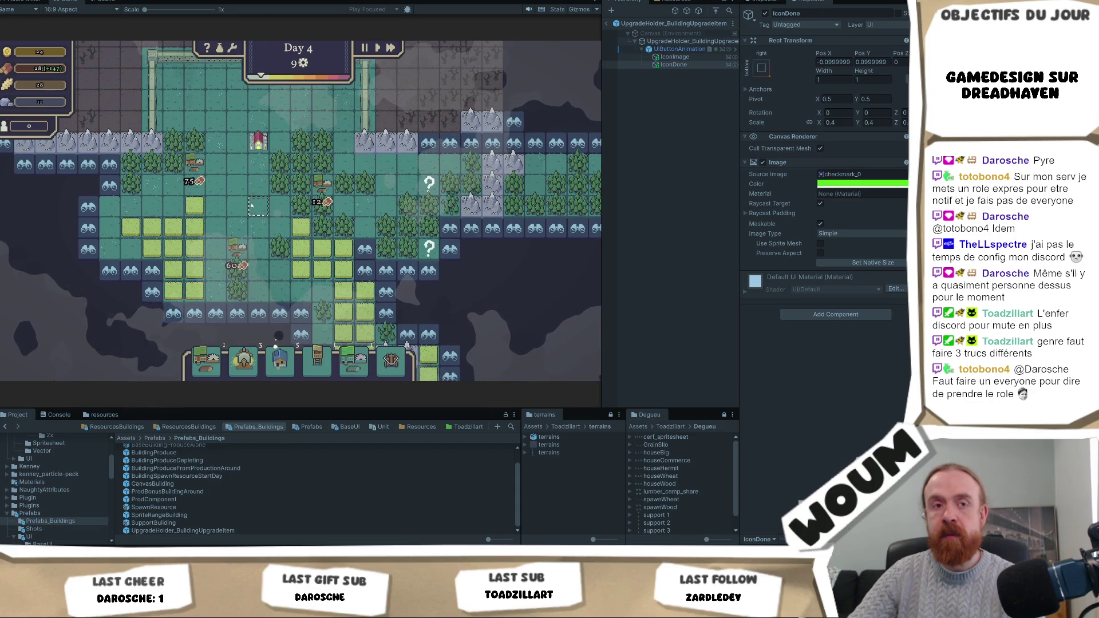
mouse_move(333, 197)
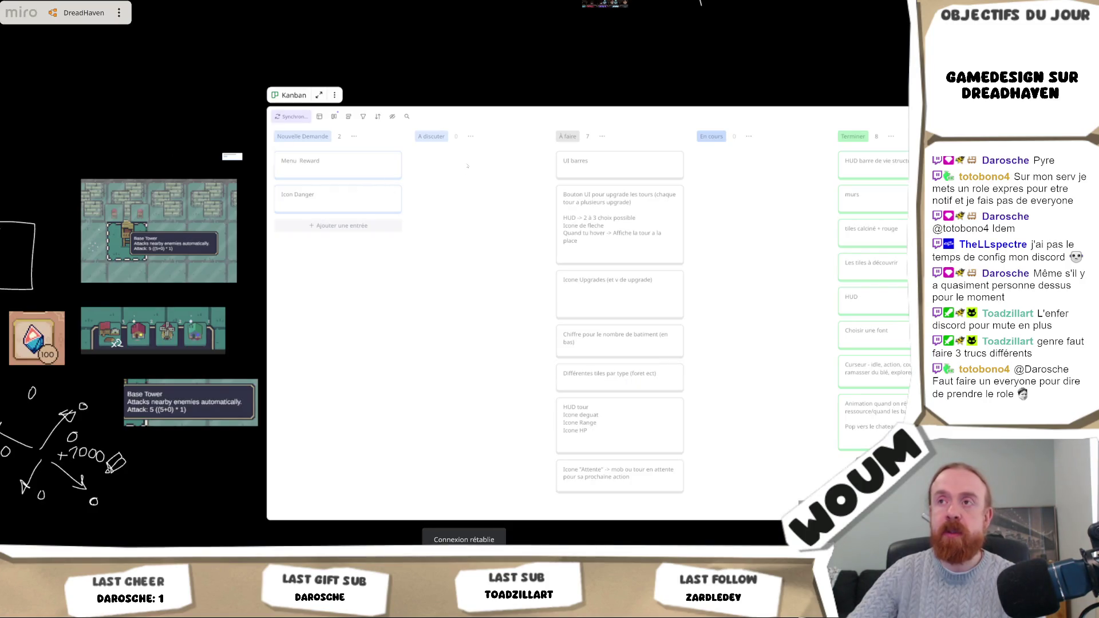
left_click(424, 137)
Step: Rename the A discuter column to 'A voir + tard'
double_click(426, 137)
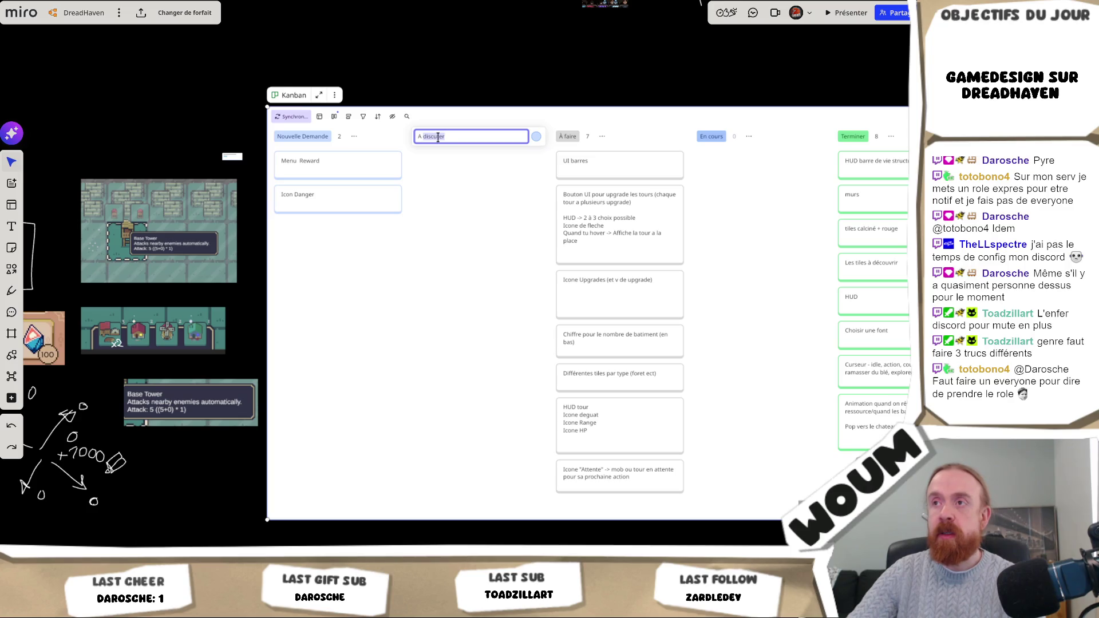
mouse_move(743, 243)
left_mouse_down()
mouse_move(399, 264)
mouse_move(432, 243)
mouse_move(540, 248)
left_mouse_up()
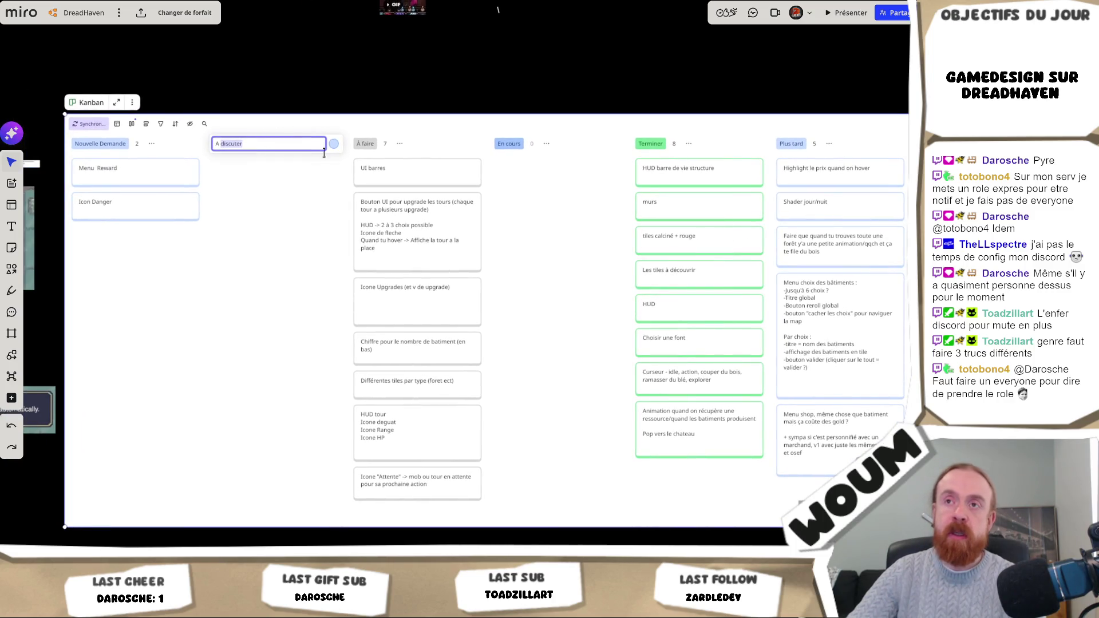
left_click(278, 143)
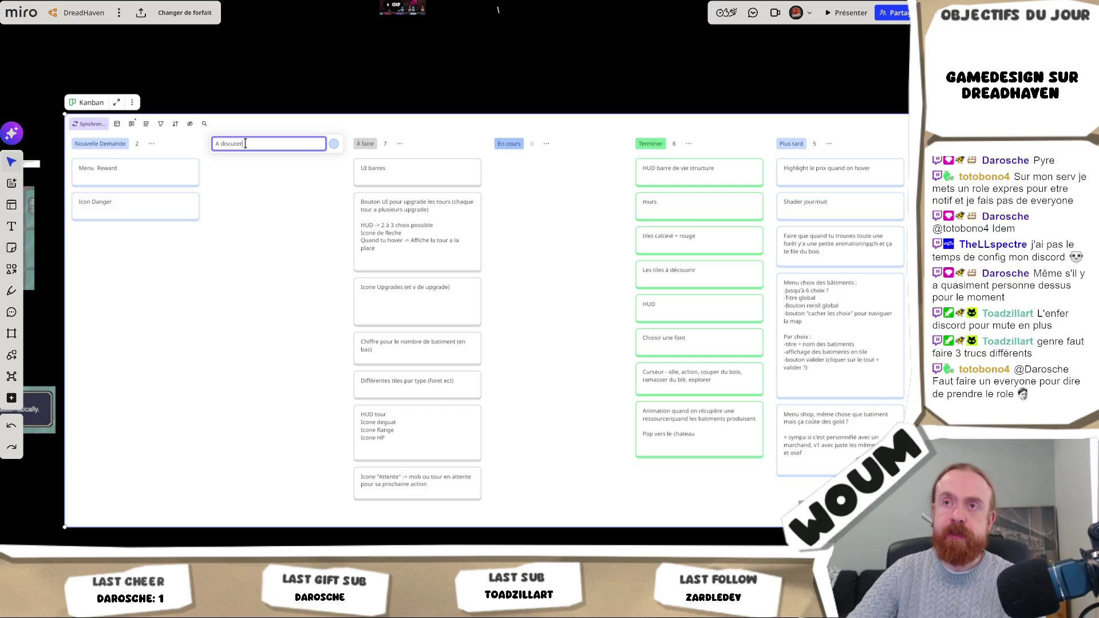
double_click(224, 145)
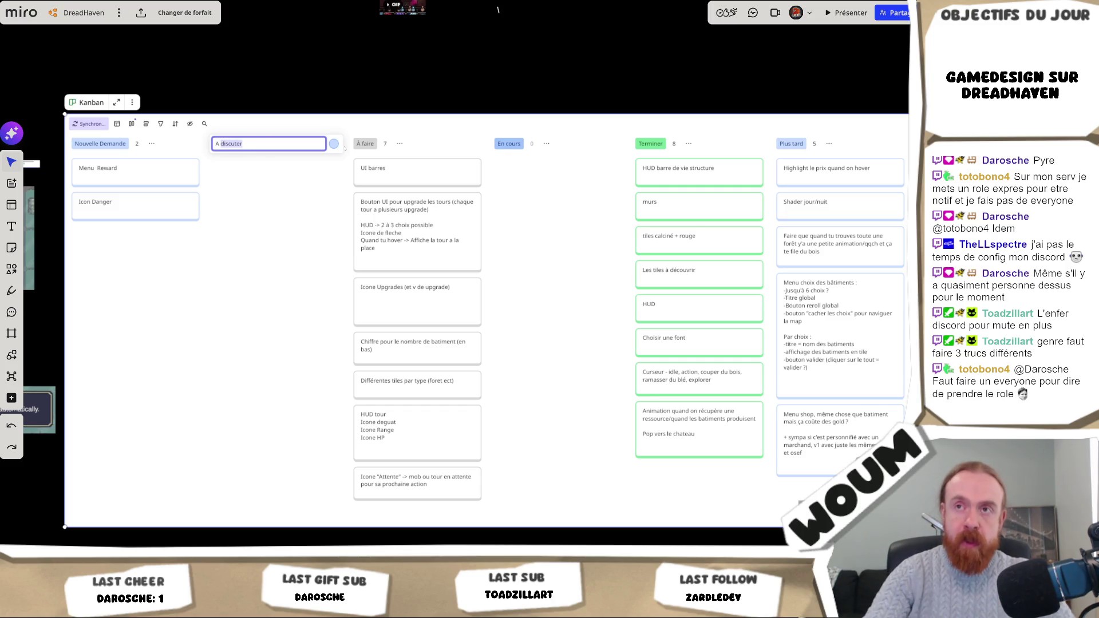
type("voir +")
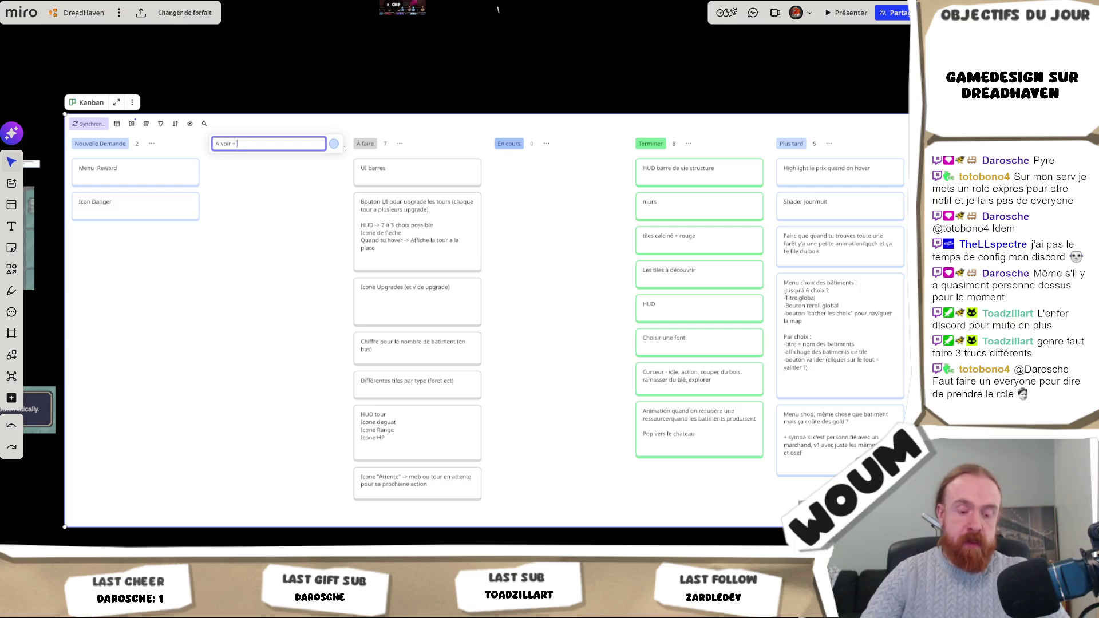
type("d")
key("Return")
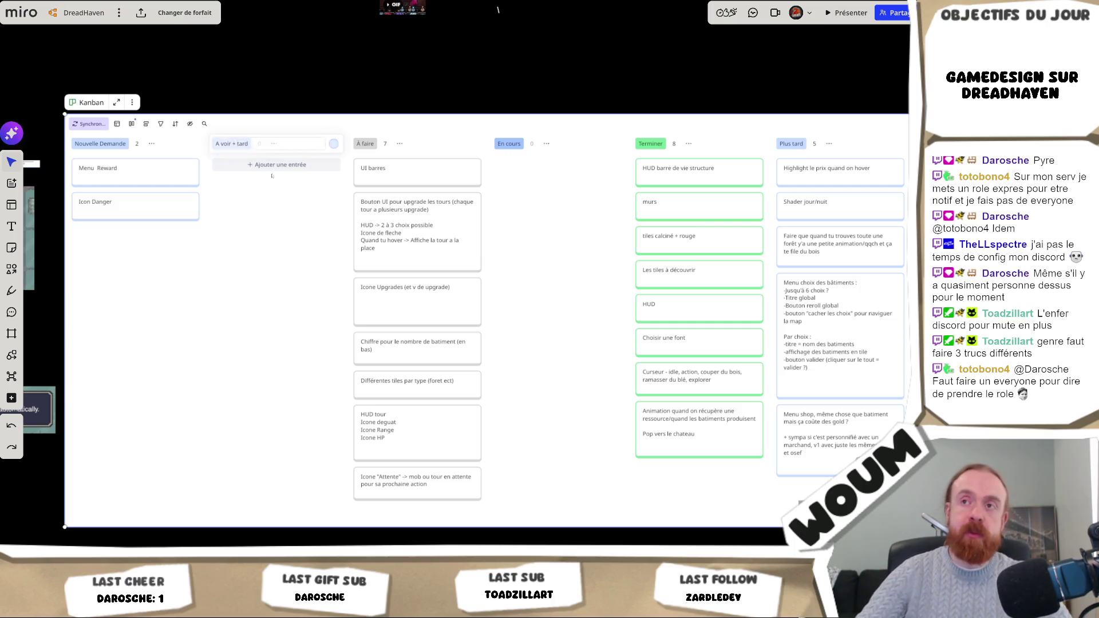
Step: Add an 'info des prods des batiments' card to that column and return to Unity
left_click(277, 164)
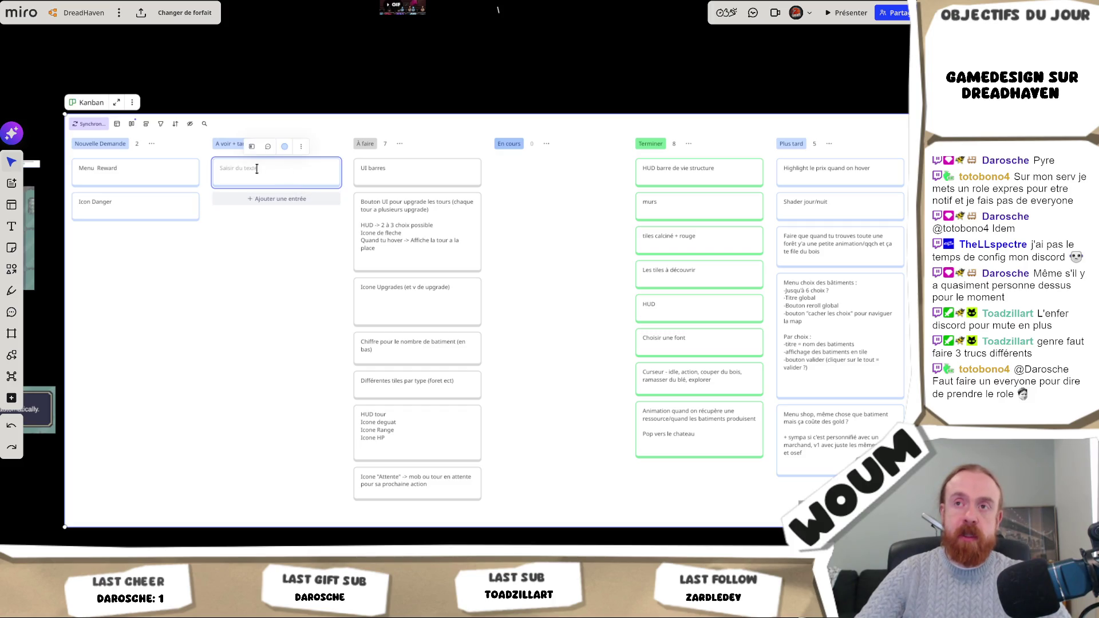
type("info des prods d")
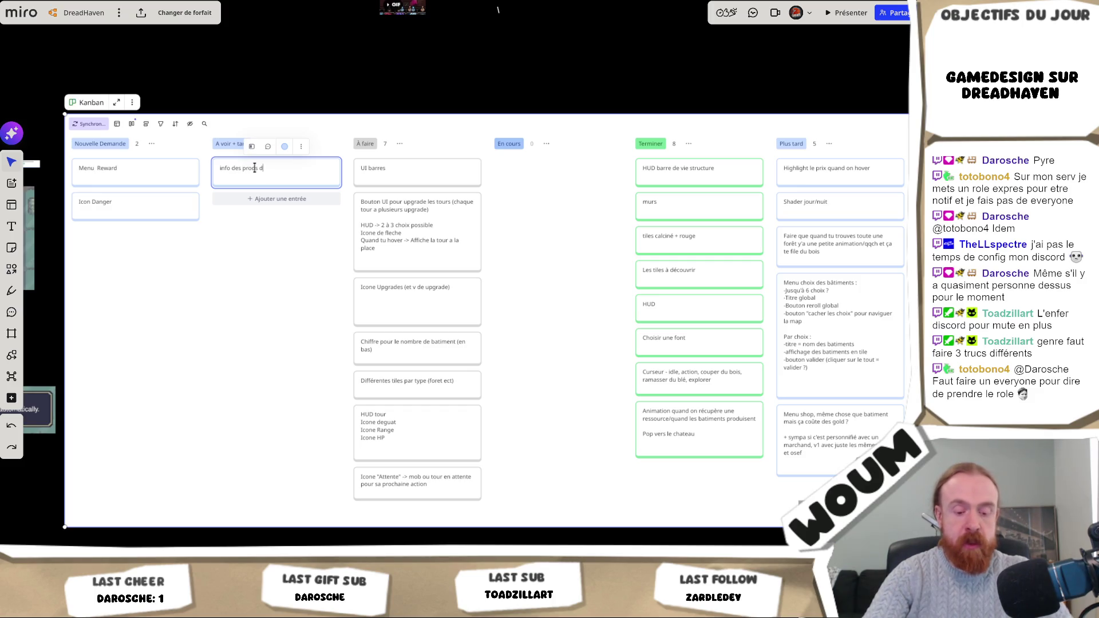
type("es batiments")
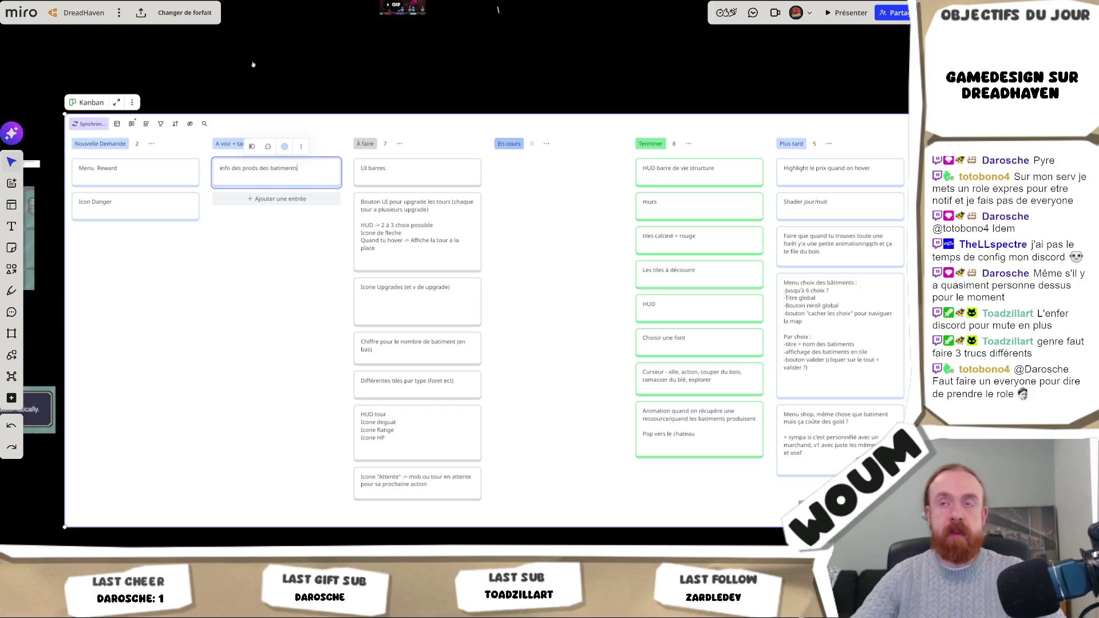
left_click(263, 238)
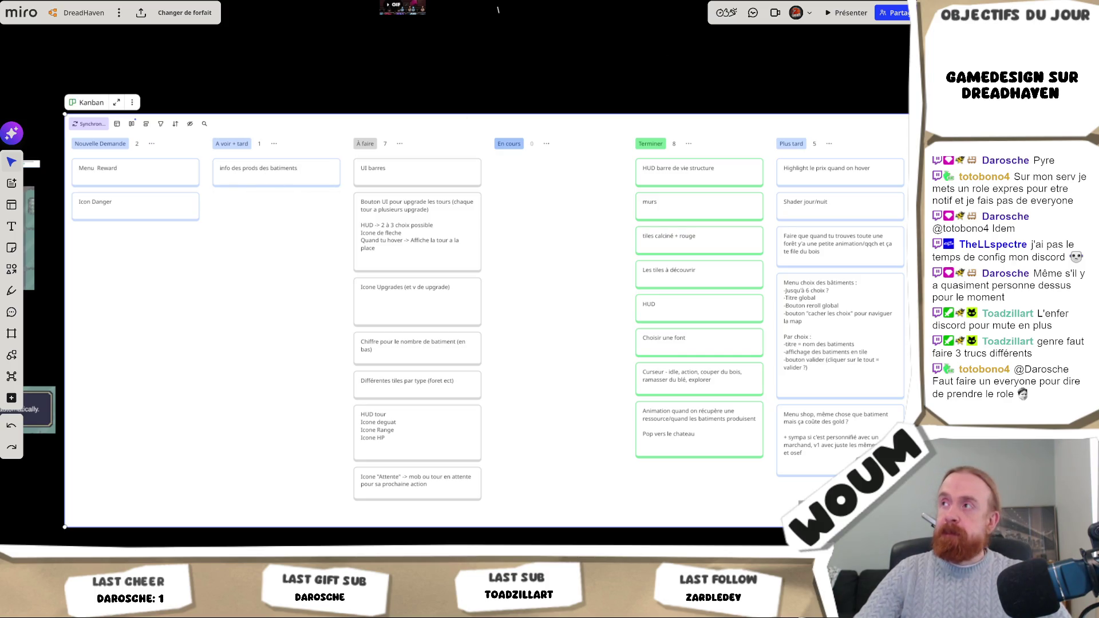
key("alt+Tab")
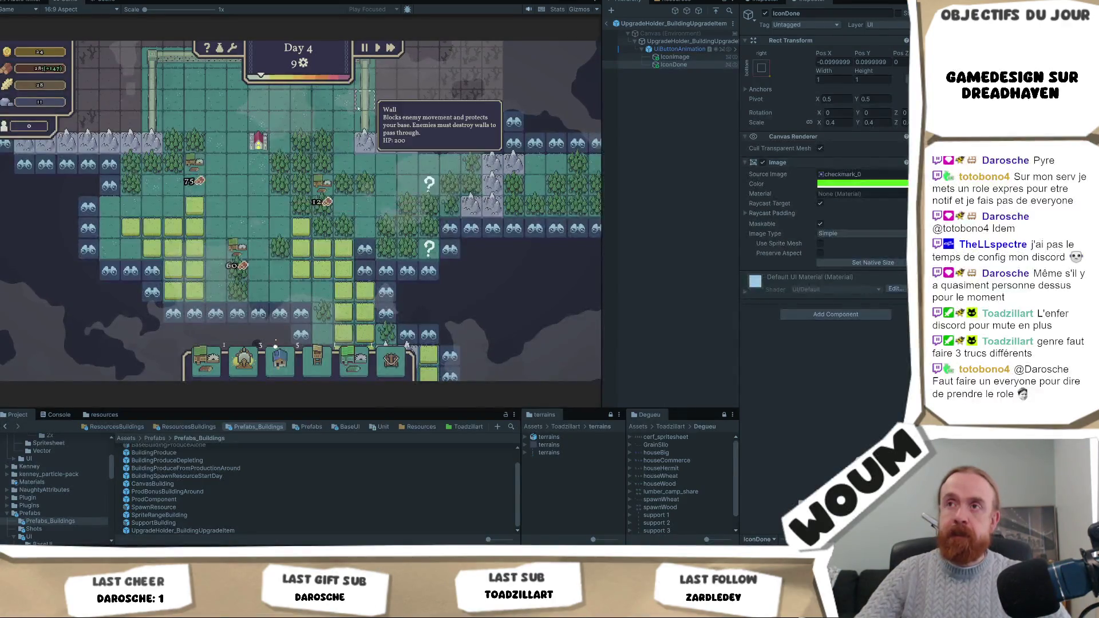
Step: Cancel the wall placement and zoom in on the wood camps before returning to Miro
left_click_drag(362, 106, 349, 182)
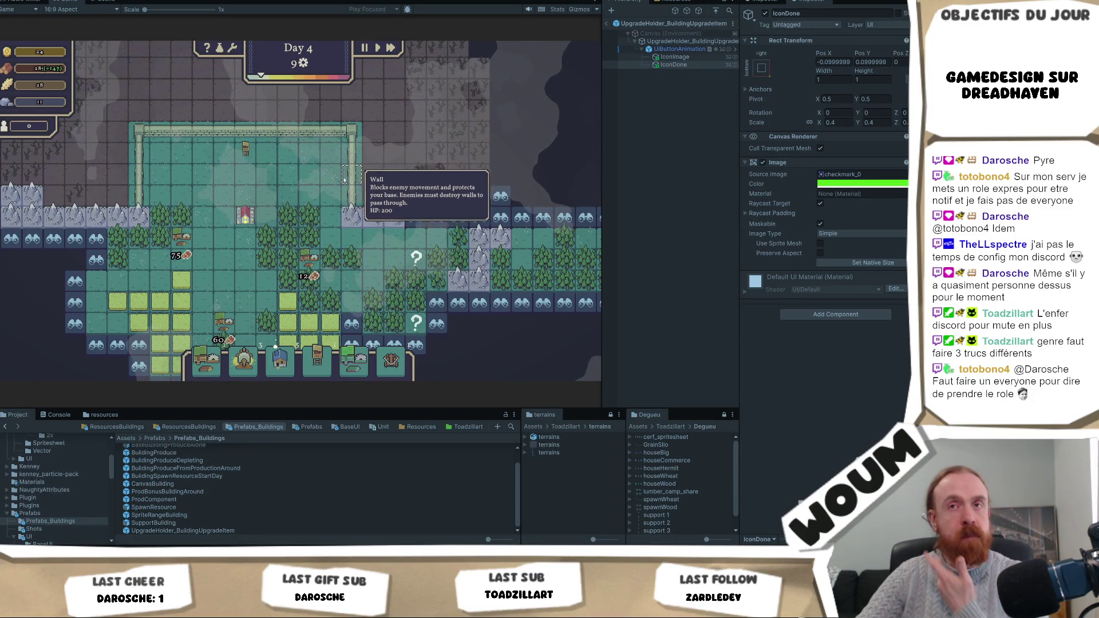
key("Escape")
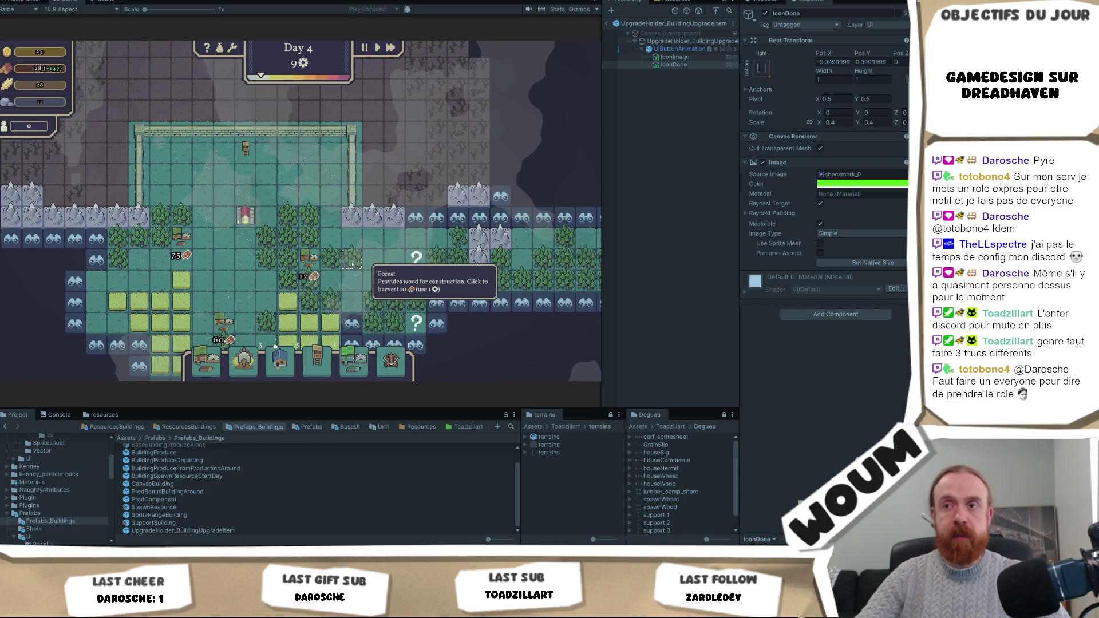
mouse_move(318, 262)
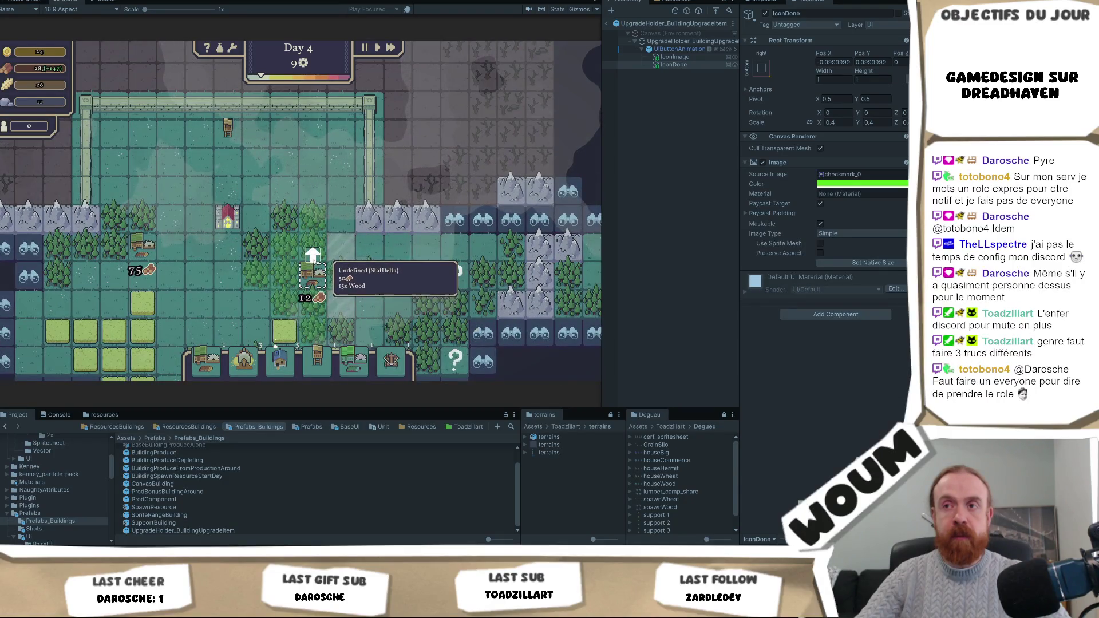
scroll(315, 264, "up", 2)
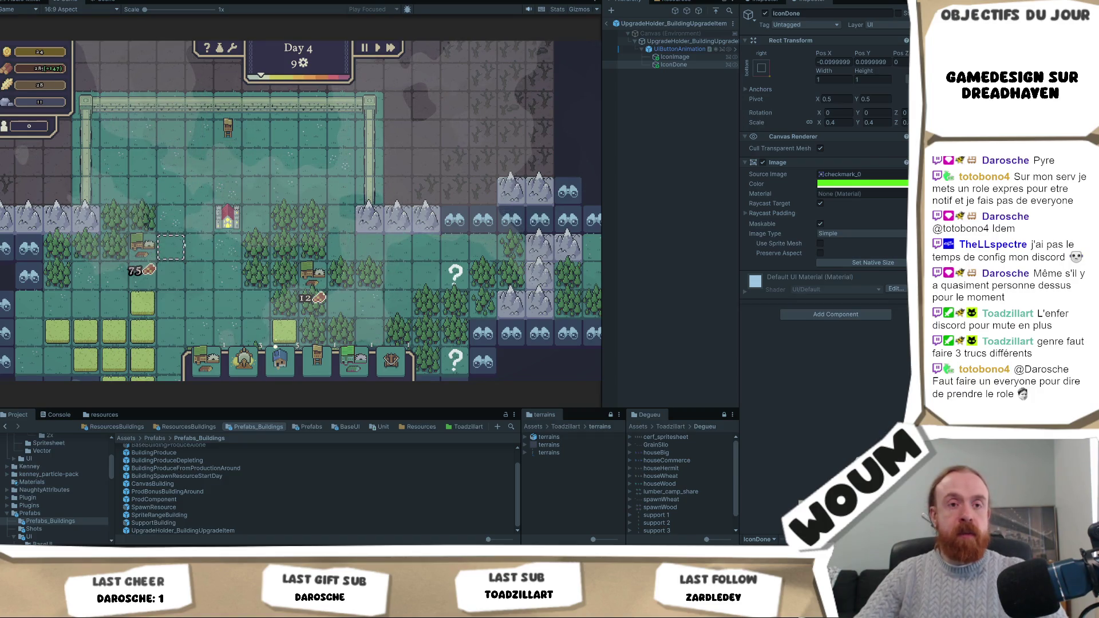
key("alt+Tab")
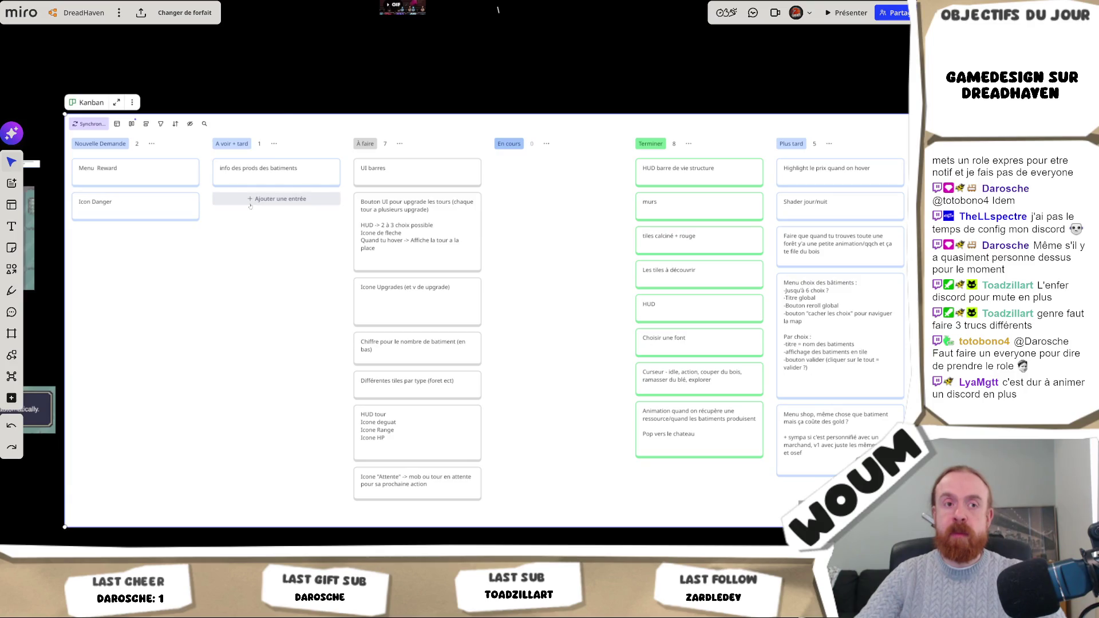
Step: Add a 'Fond des icones upgrade' card beneath the building production card
left_click(250, 199)
type("Fond des icones upgrade")
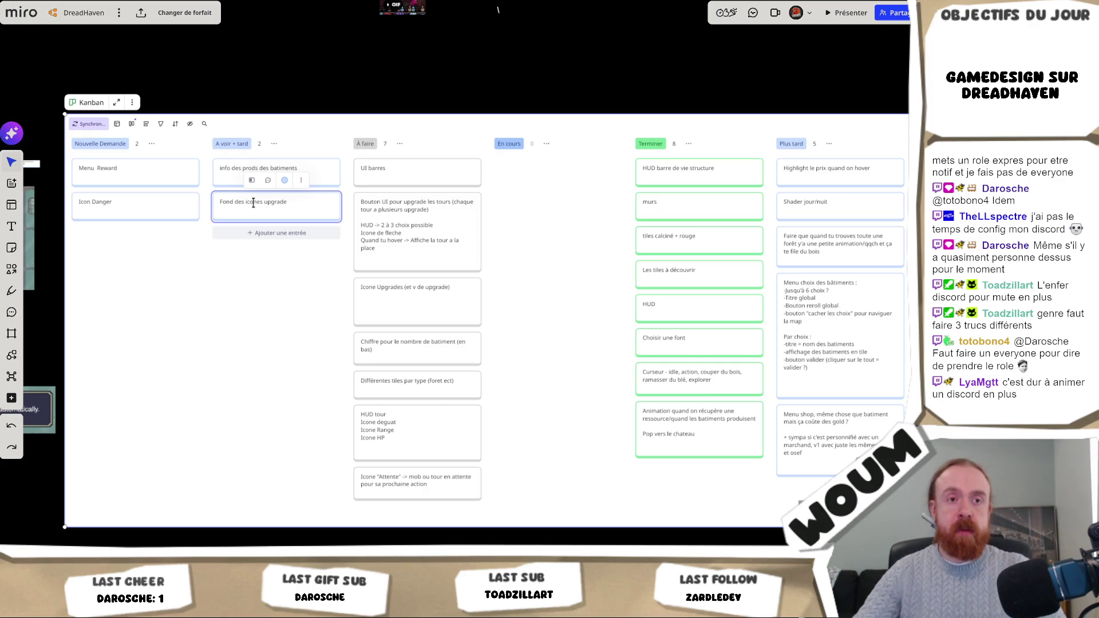
key("Escape")
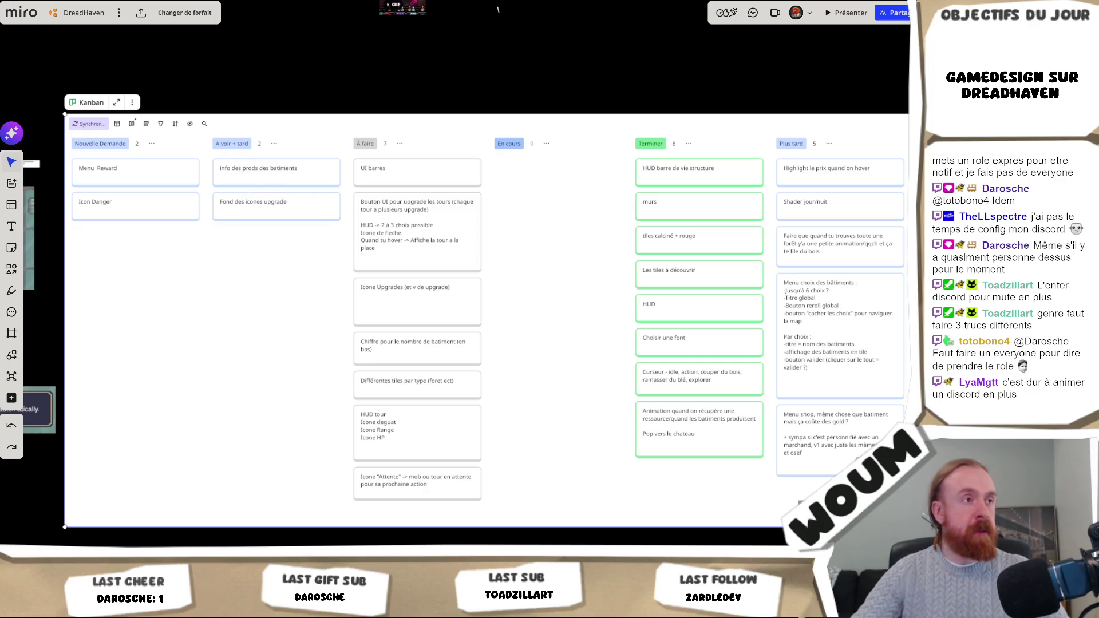